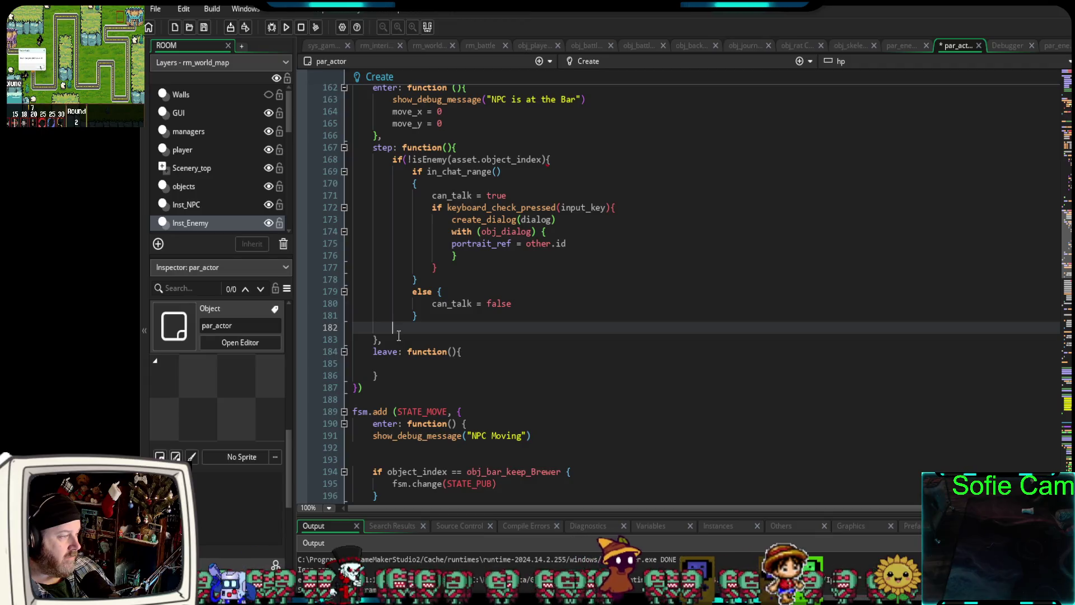
Step: Add the closing brace on line 182 and the missing ')' to line 168's if(!isEnemy(asset.object_index)) check
type("}")
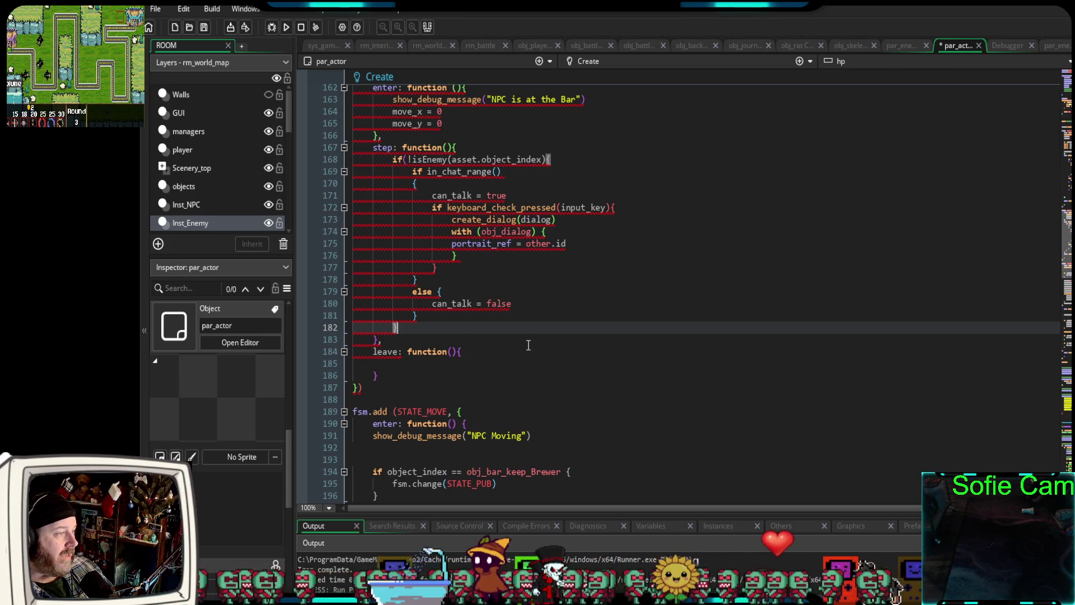
left_click(548, 159)
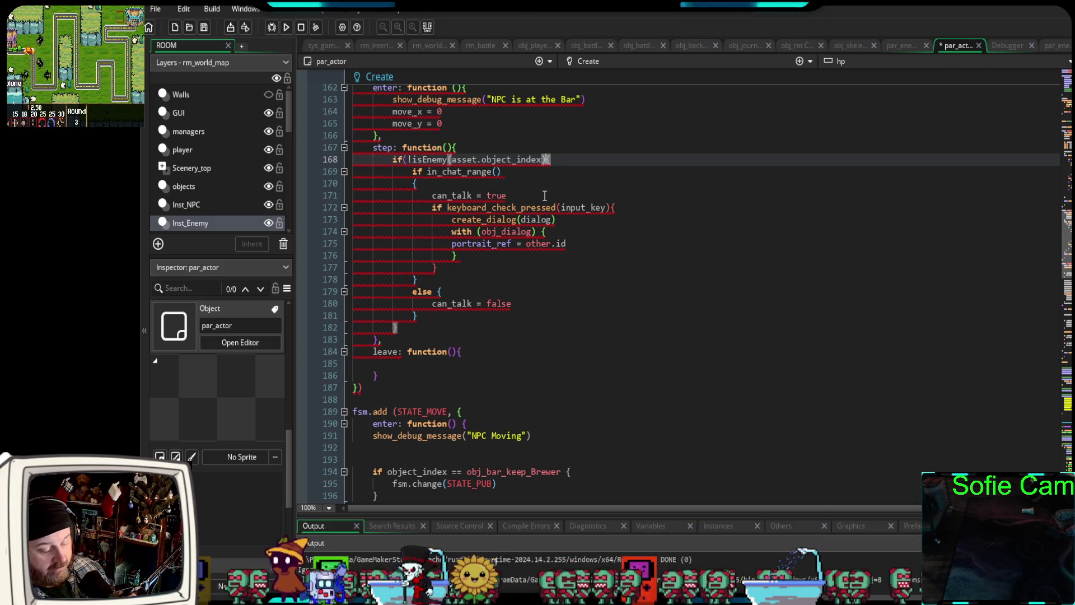
type(")")
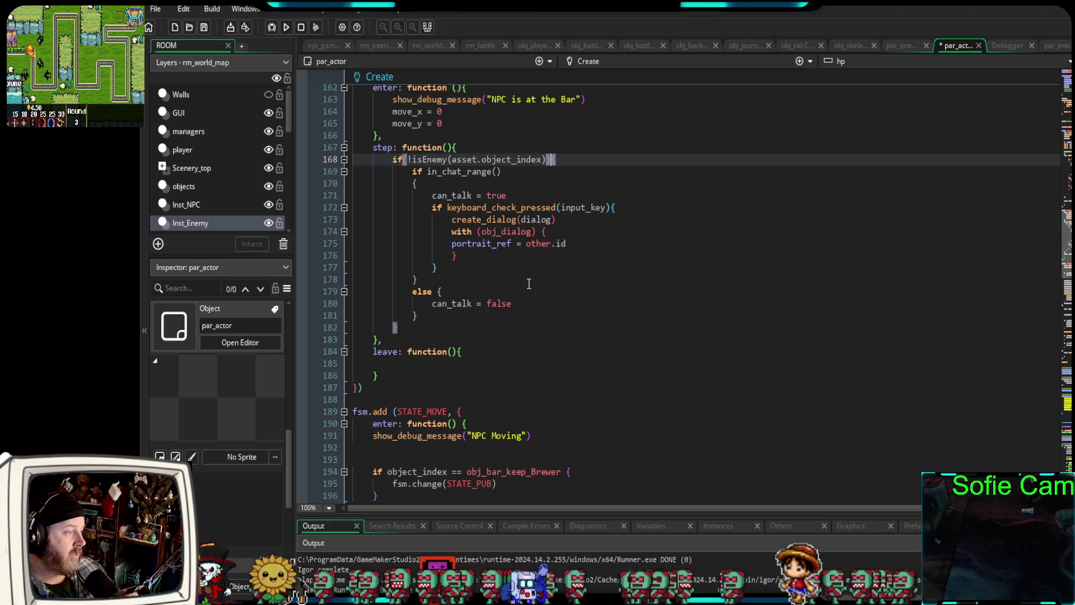
left_click(432, 330)
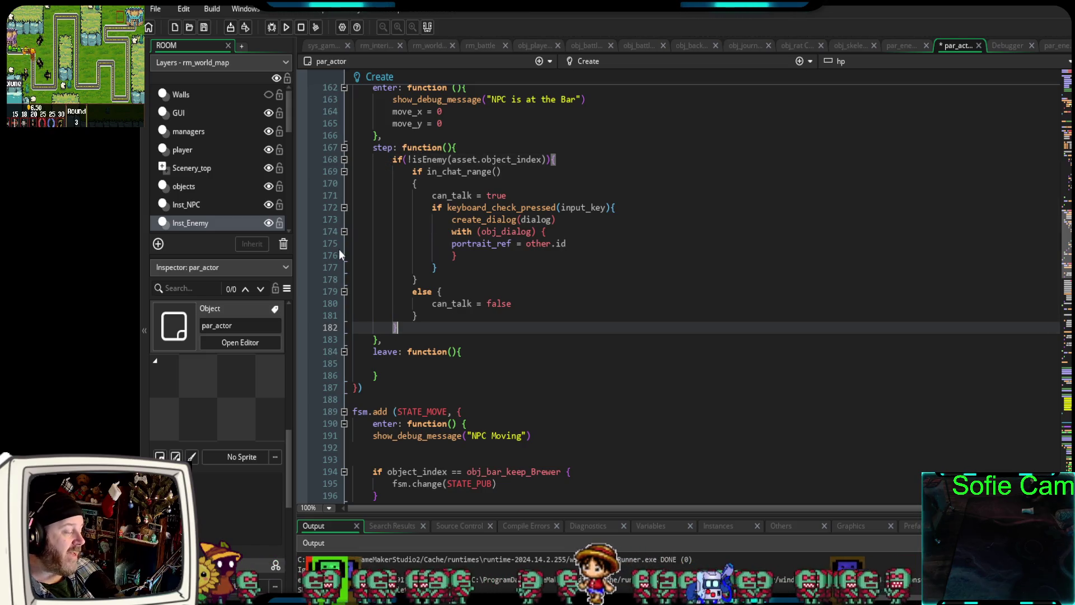
scroll(341, 261, "up", 2)
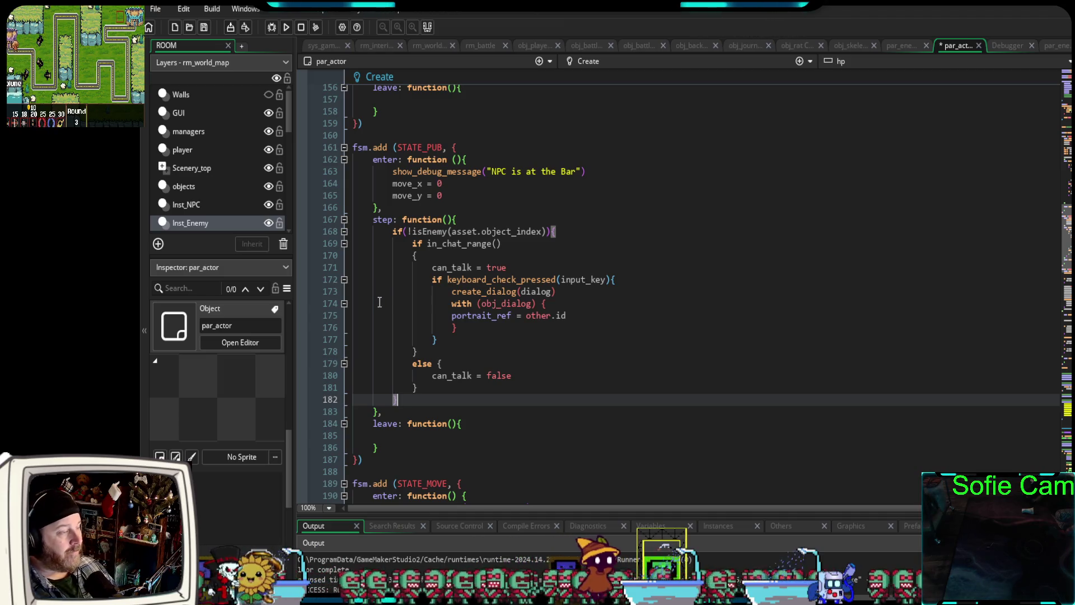
scroll(380, 304, "up", 6)
scroll(392, 303, "down", 10)
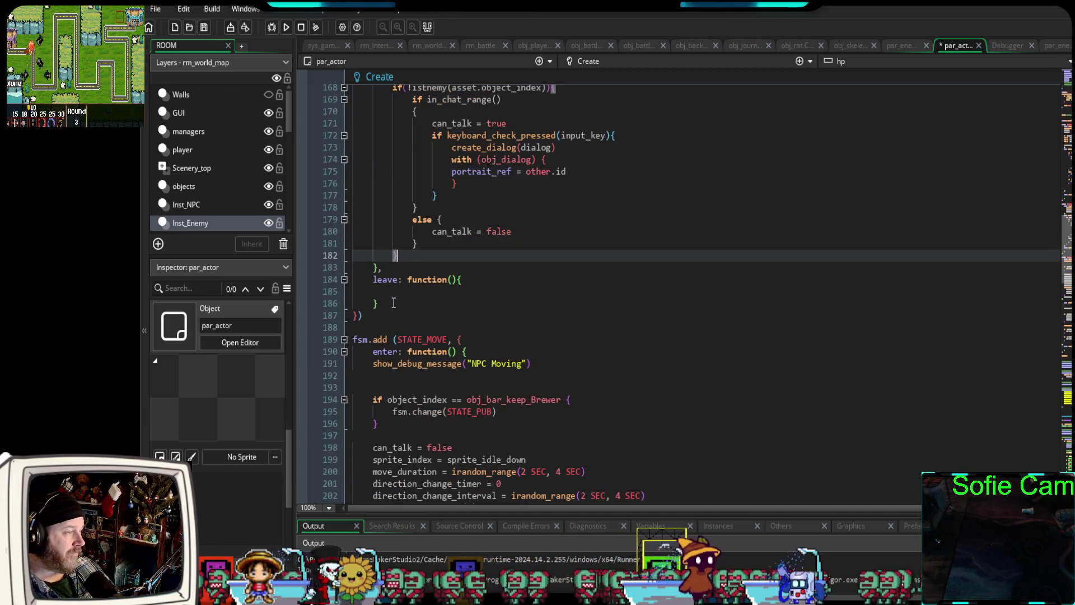
scroll(398, 296, "down", 4)
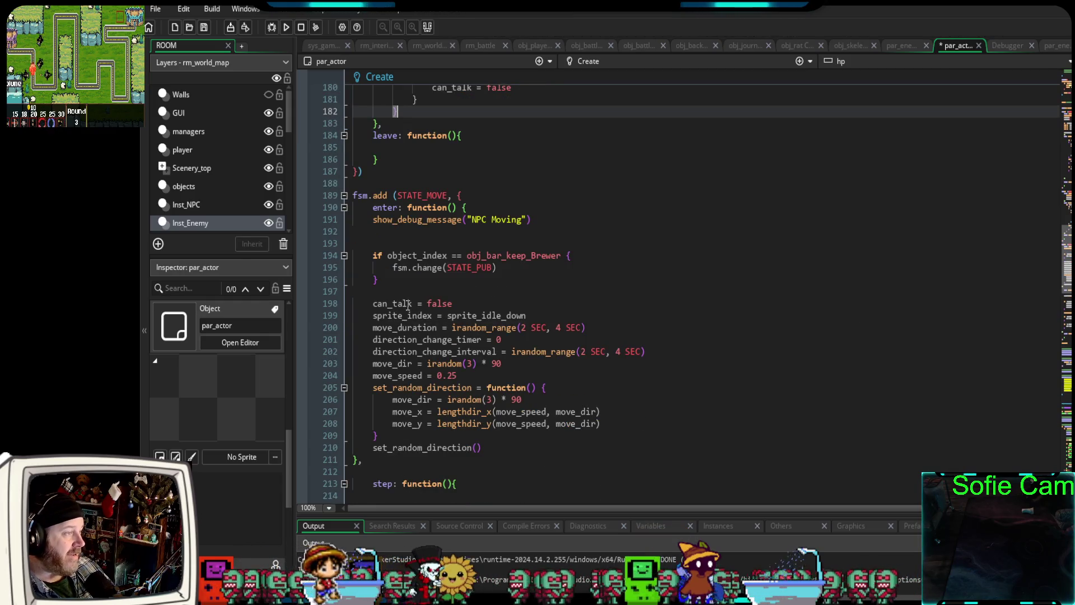
scroll(411, 311, "down", 2)
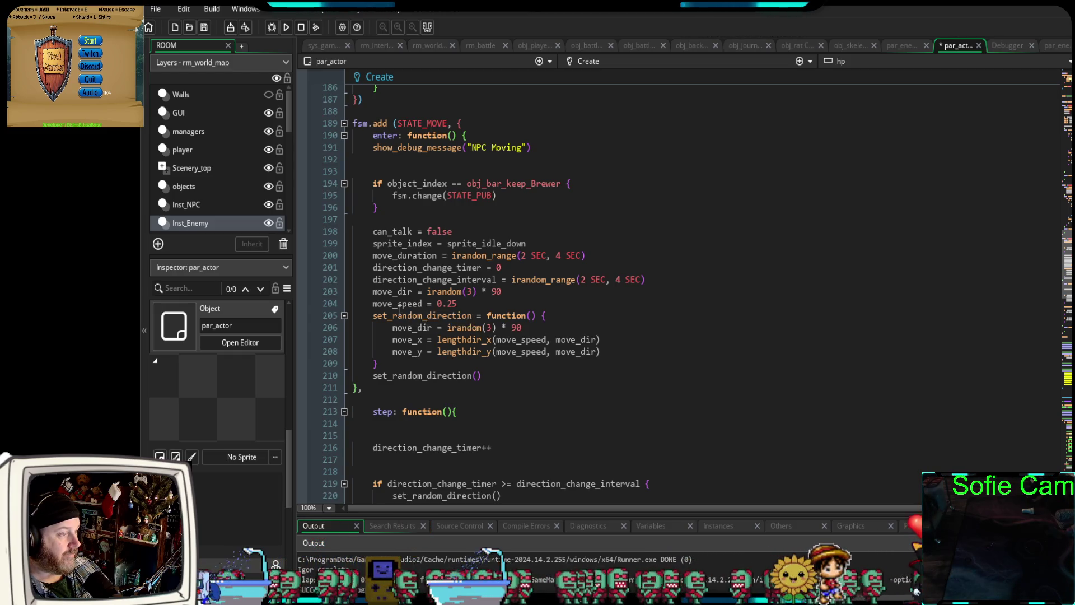
scroll(399, 307, "down", 2)
scroll(400, 311, "down", 4)
scroll(400, 311, "up", 8)
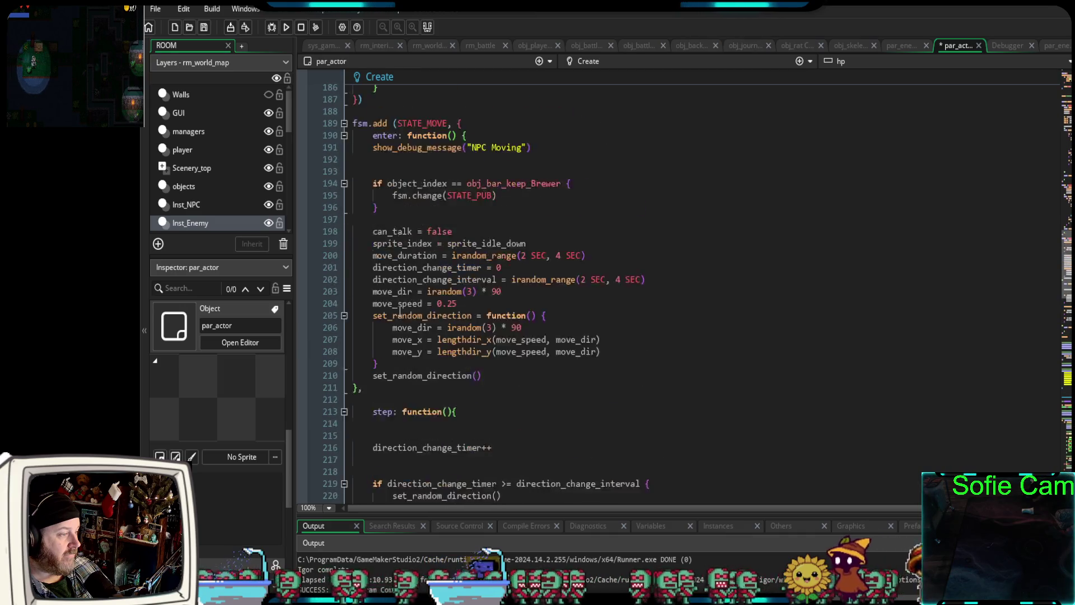
scroll(400, 311, "down", 10)
scroll(400, 312, "down", 8)
scroll(400, 312, "up", 16)
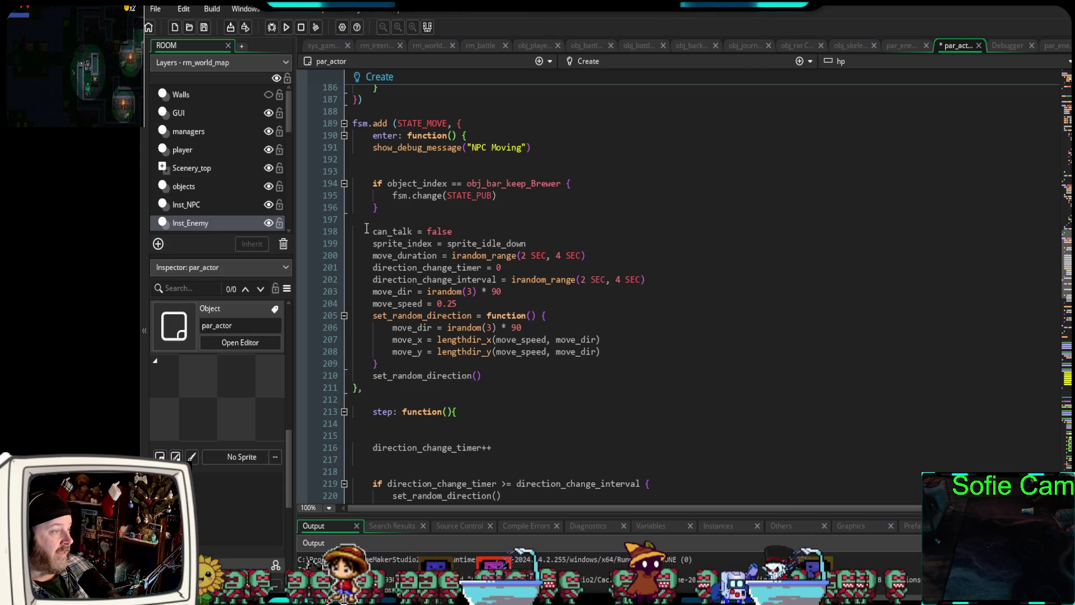
scroll(427, 218, "down", 2)
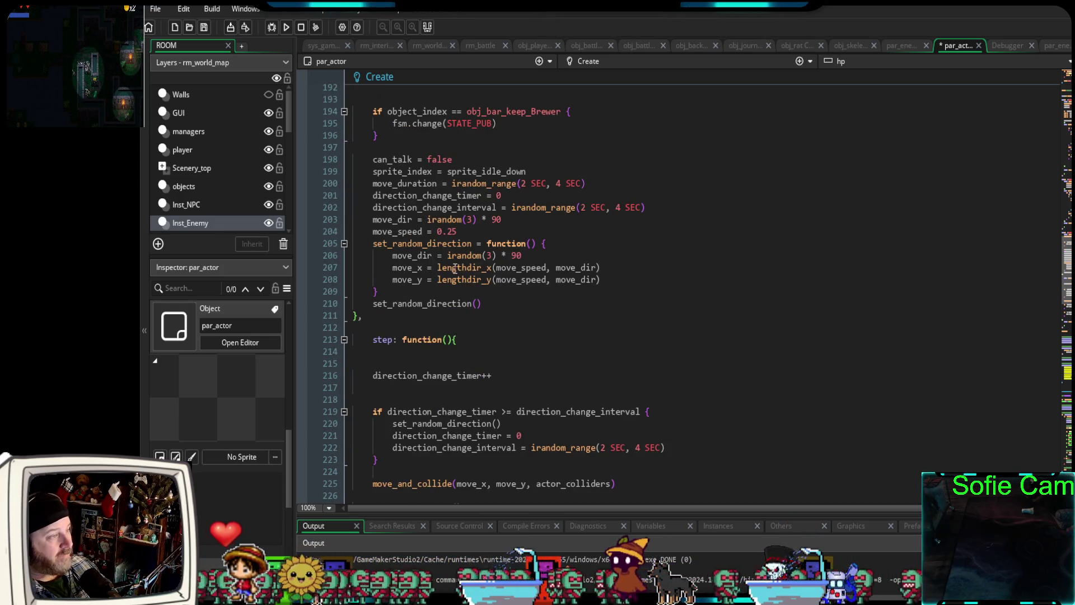
scroll(446, 257, "down", 2)
scroll(445, 258, "up", 2)
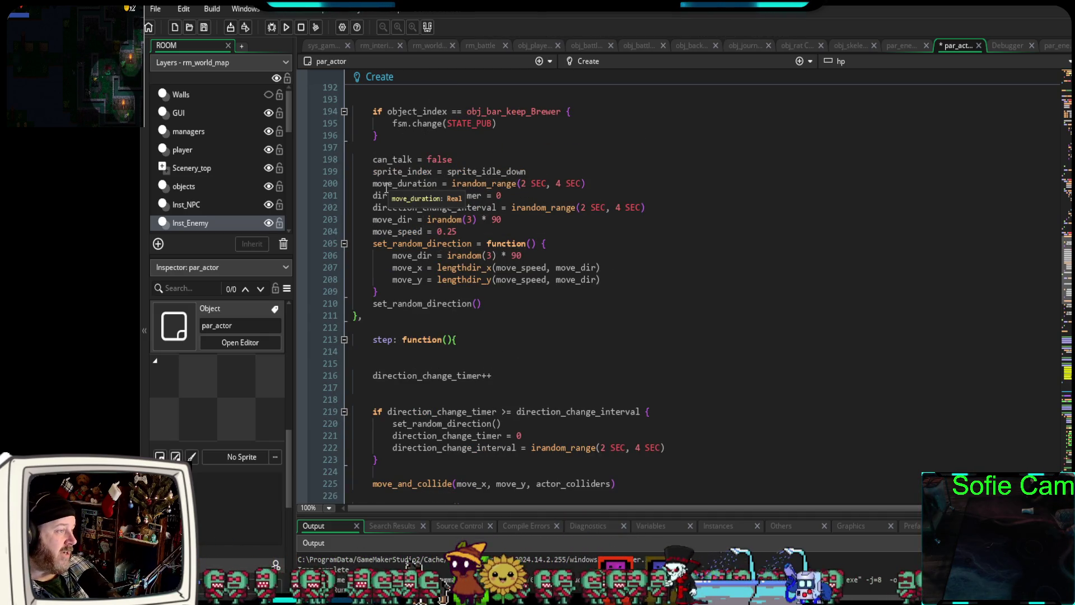
scroll(375, 206, "up", 2)
left_click_drag(387, 208, 352, 183)
left_click(396, 210)
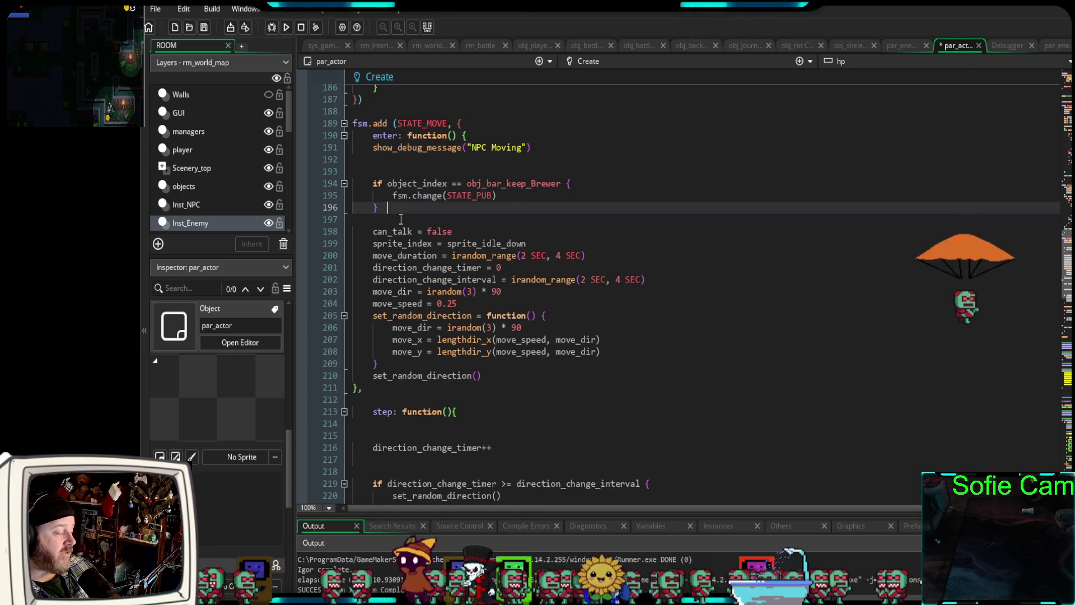
scroll(392, 235, "down", 2)
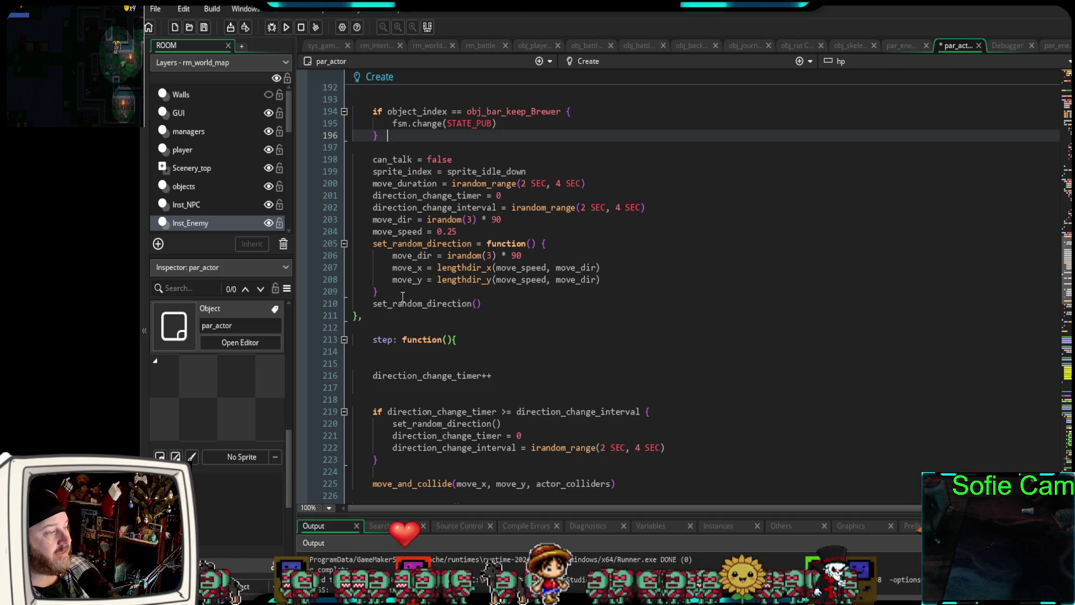
scroll(408, 280, "down", 2)
scroll(408, 280, "down", 2)
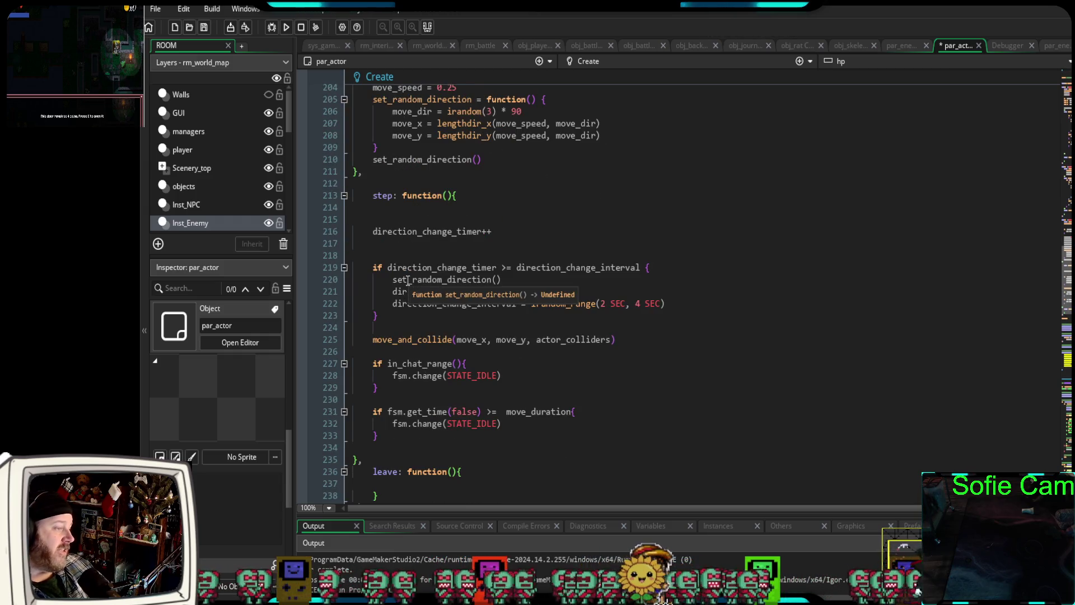
scroll(408, 283, "up", 2)
scroll(405, 308, "down", 10)
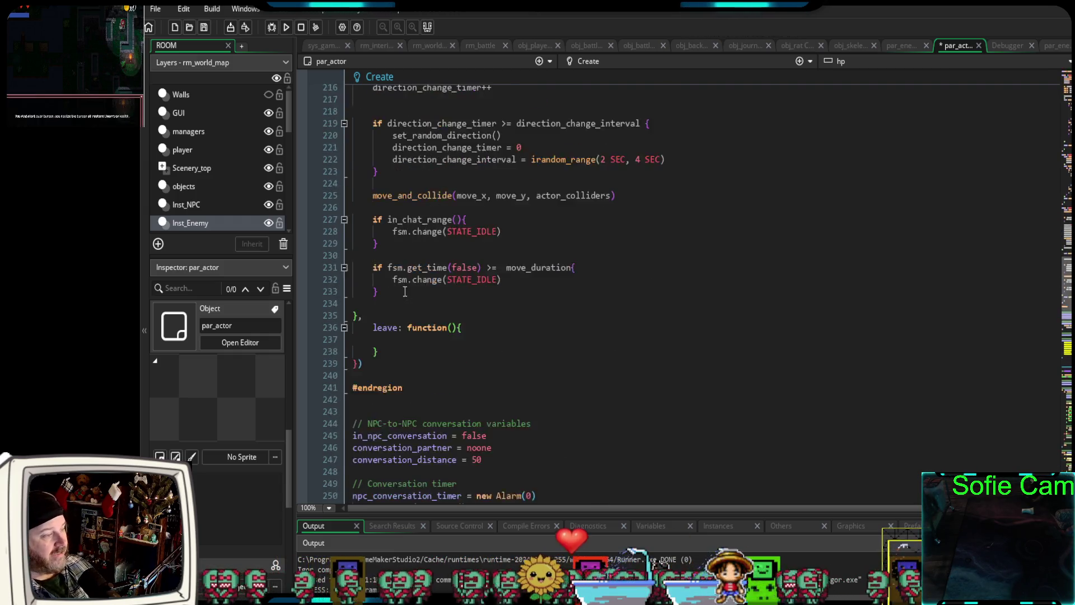
scroll(404, 308, "down", 20)
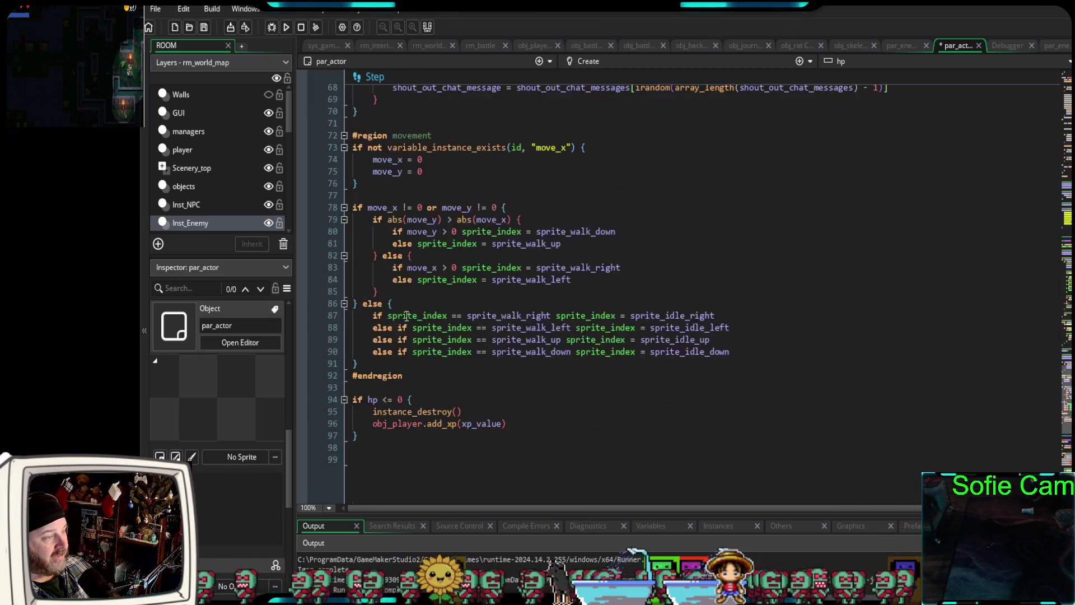
scroll(405, 316, "up", 20)
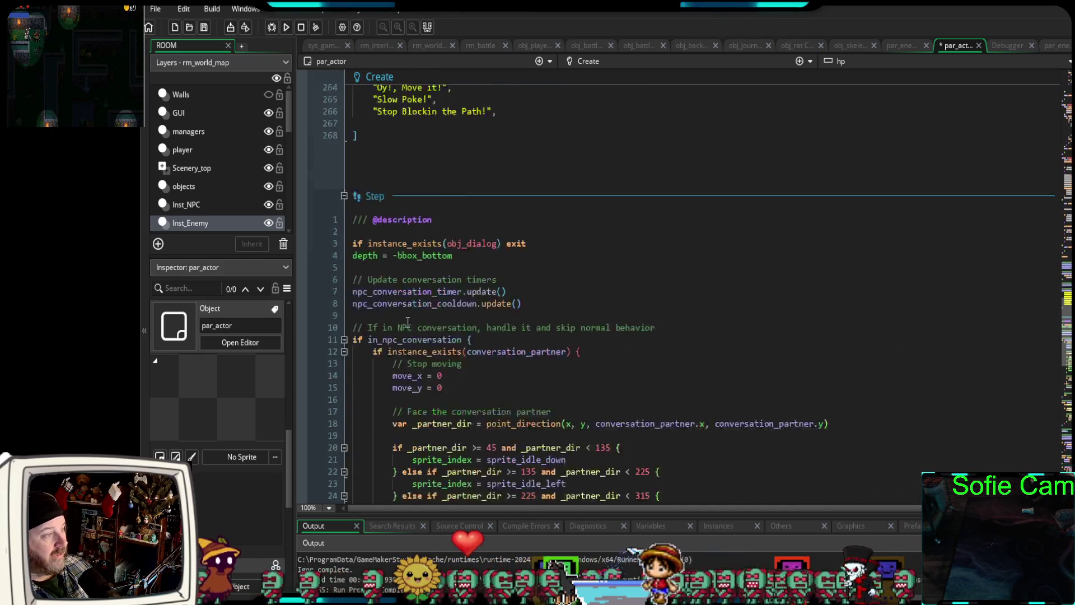
scroll(408, 335, "up", 10)
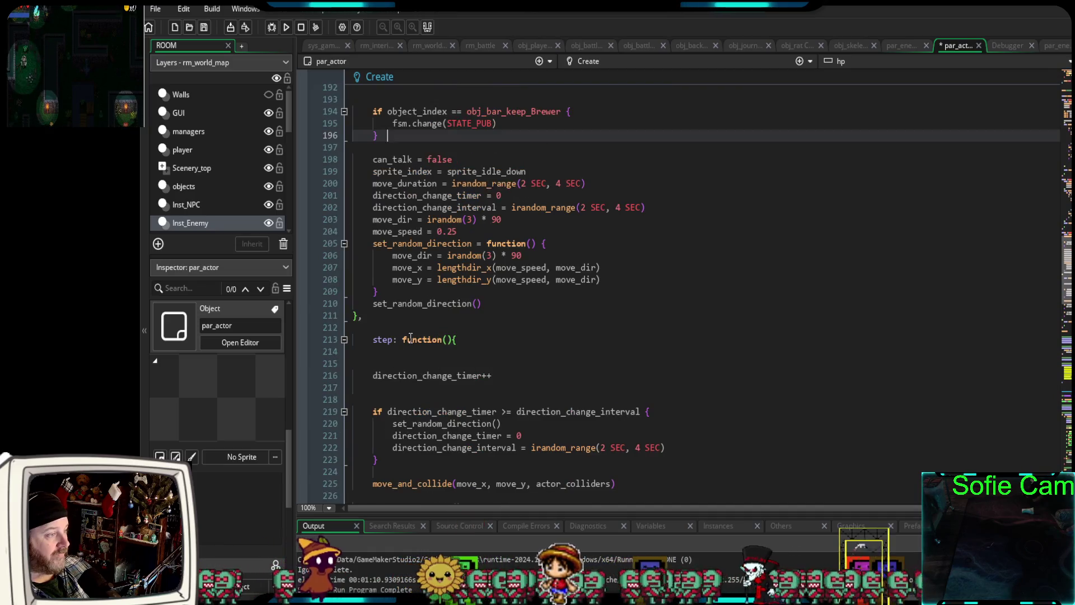
scroll(410, 339, "up", 2)
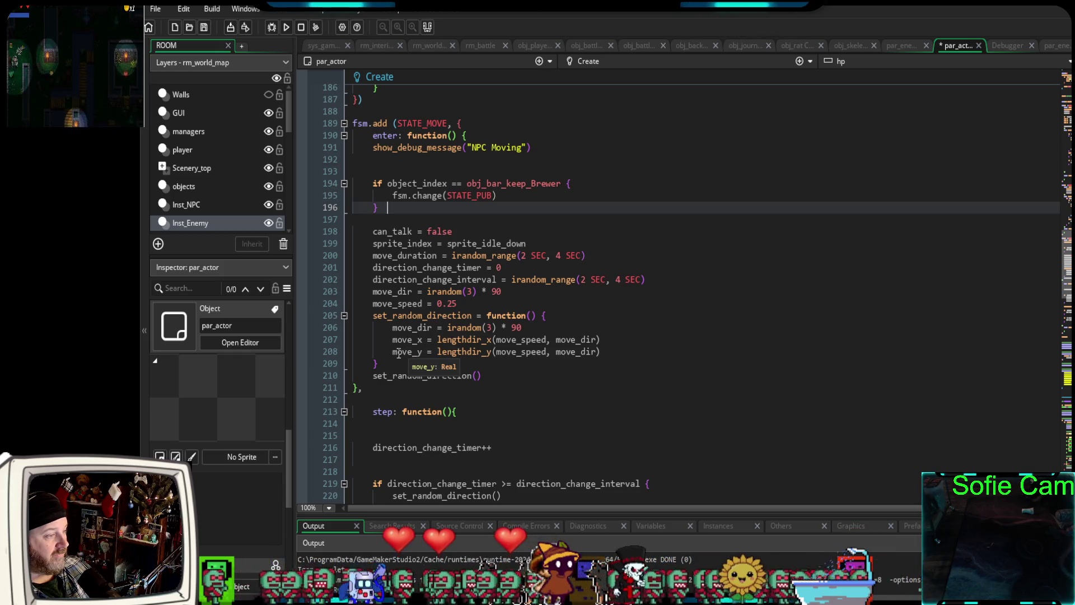
left_click(400, 396)
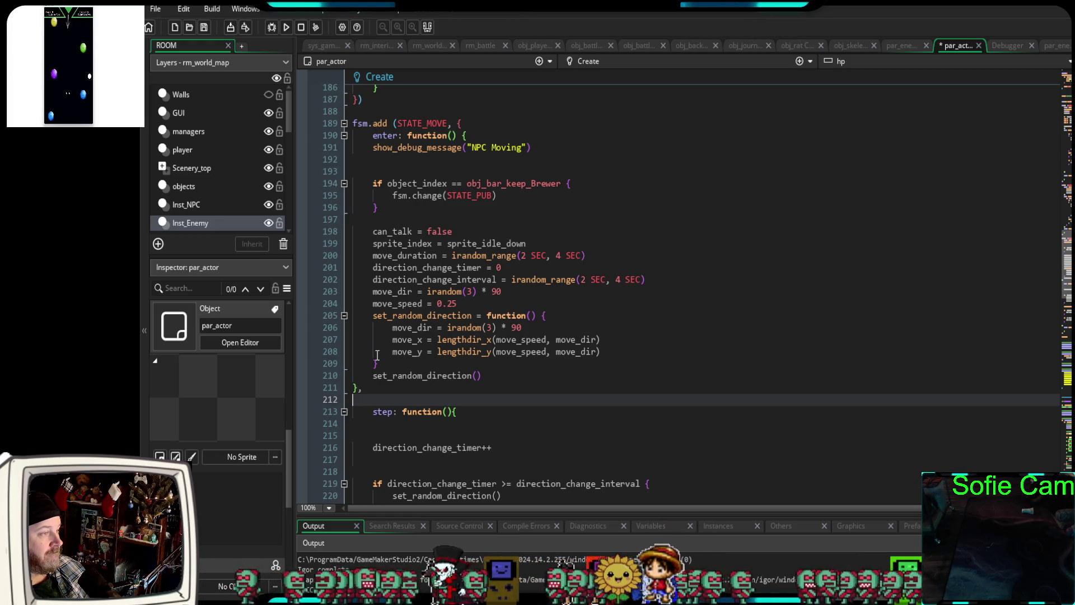
scroll(377, 355, "down", 6)
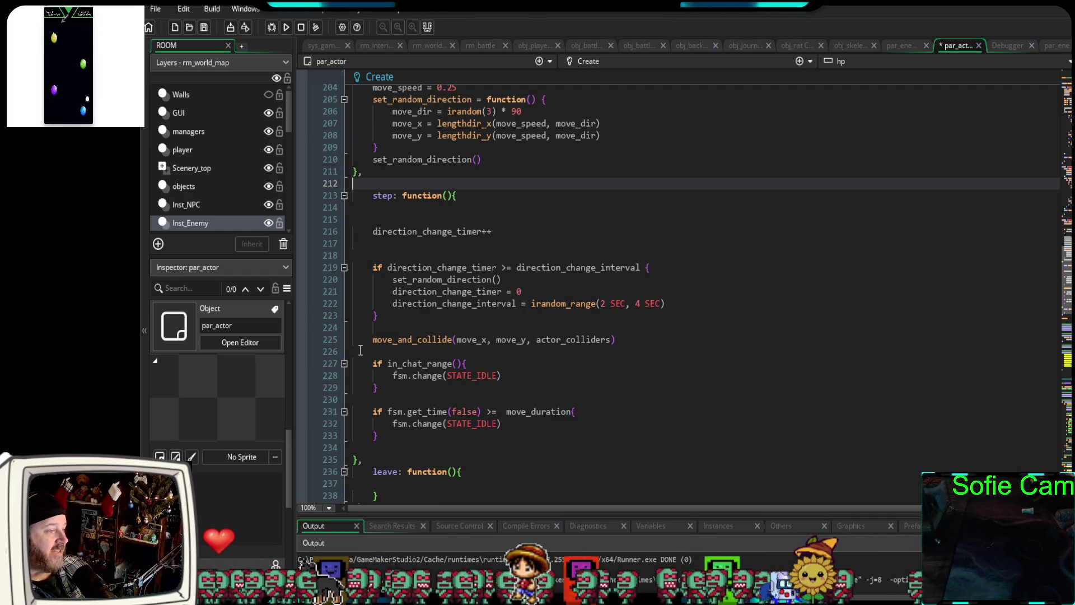
scroll(385, 370, "down", 2)
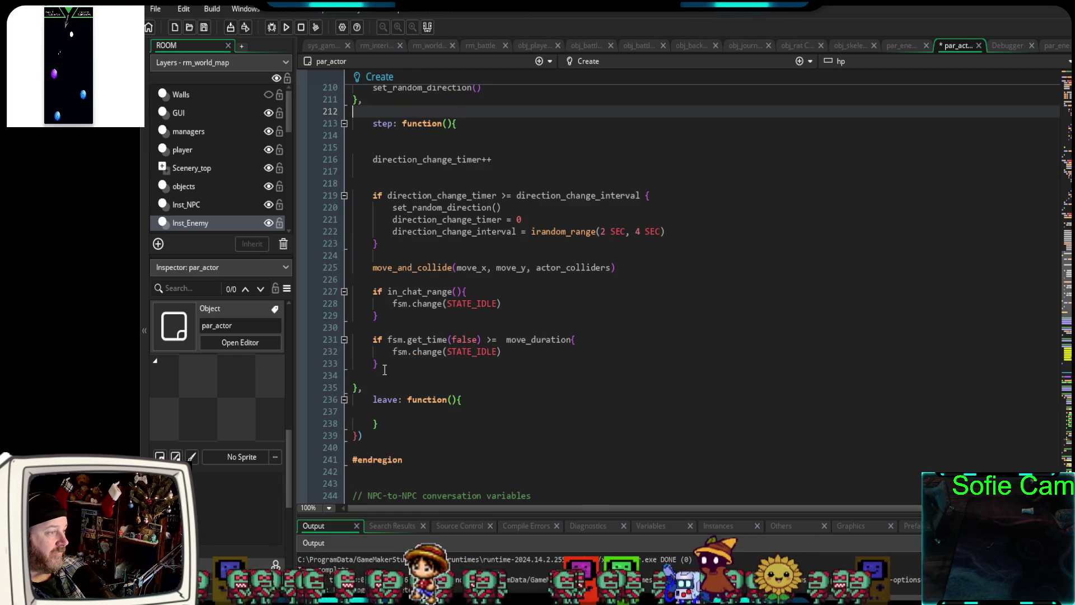
scroll(384, 371, "down", 2)
scroll(385, 364, "down", 10)
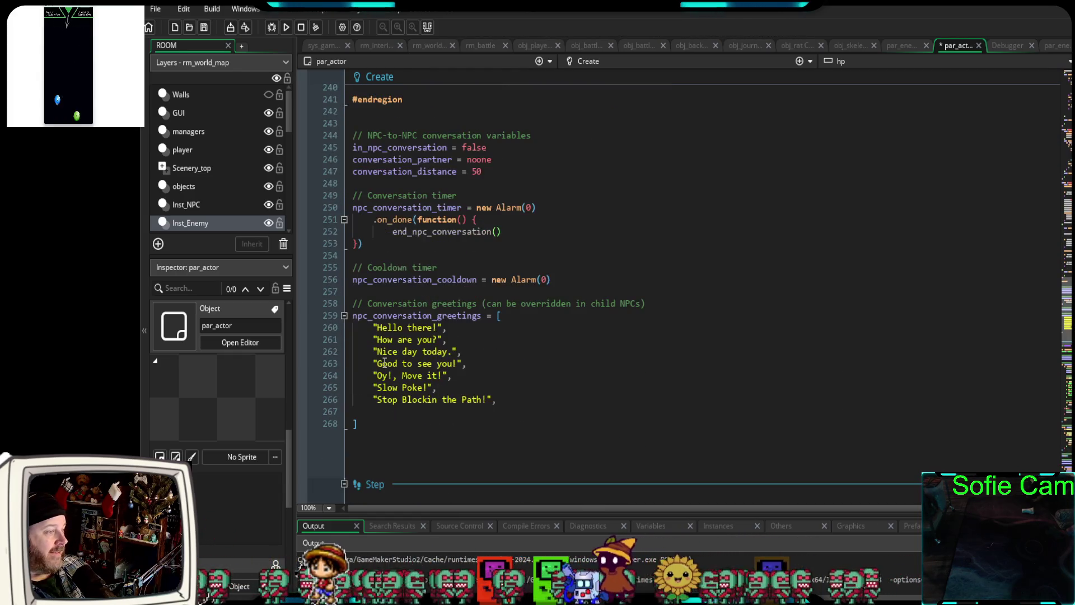
scroll(384, 368, "up", 2)
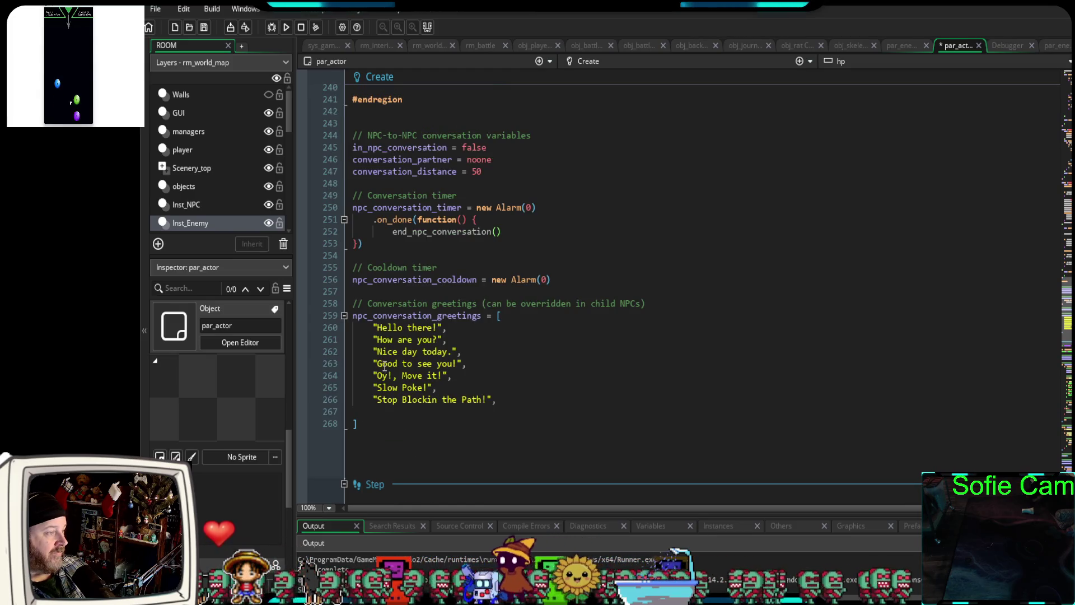
scroll(384, 367, "down", 10)
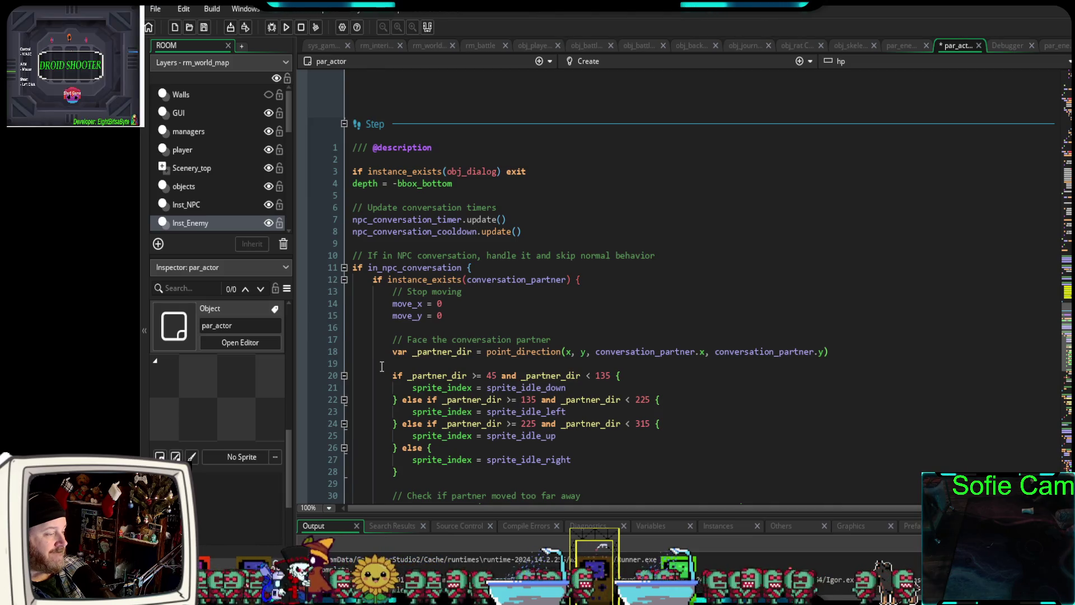
Step: Scroll down to the empty end of par_actor's Draw event and place the cursor there
scroll(382, 366, "down", 2)
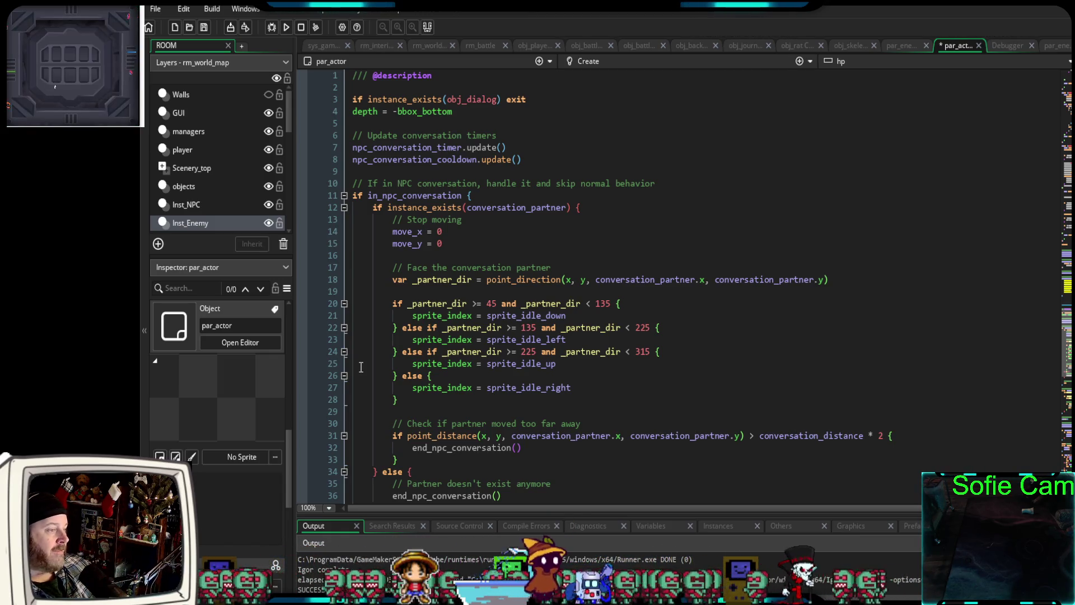
scroll(476, 313, "down", 6)
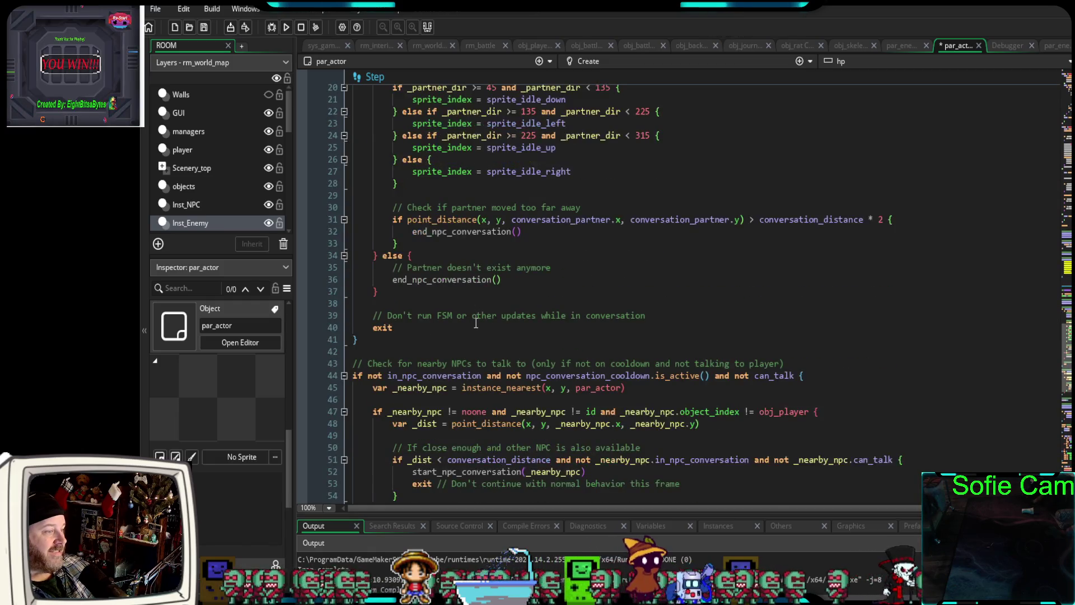
scroll(476, 323, "down", 6)
scroll(464, 349, "down", 12)
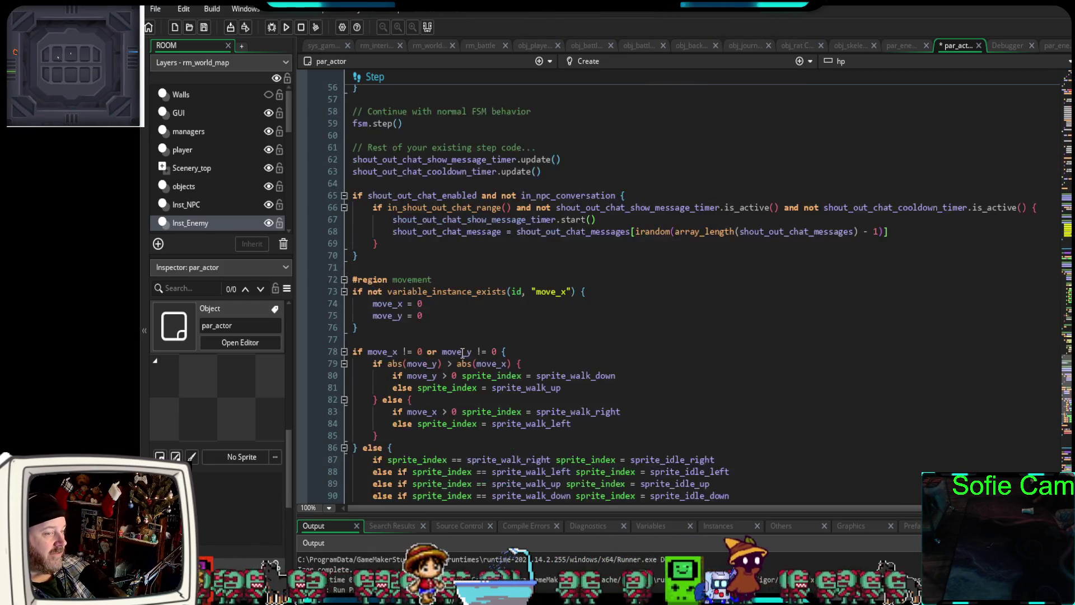
scroll(460, 356, "down", 10)
scroll(462, 361, "up", 20)
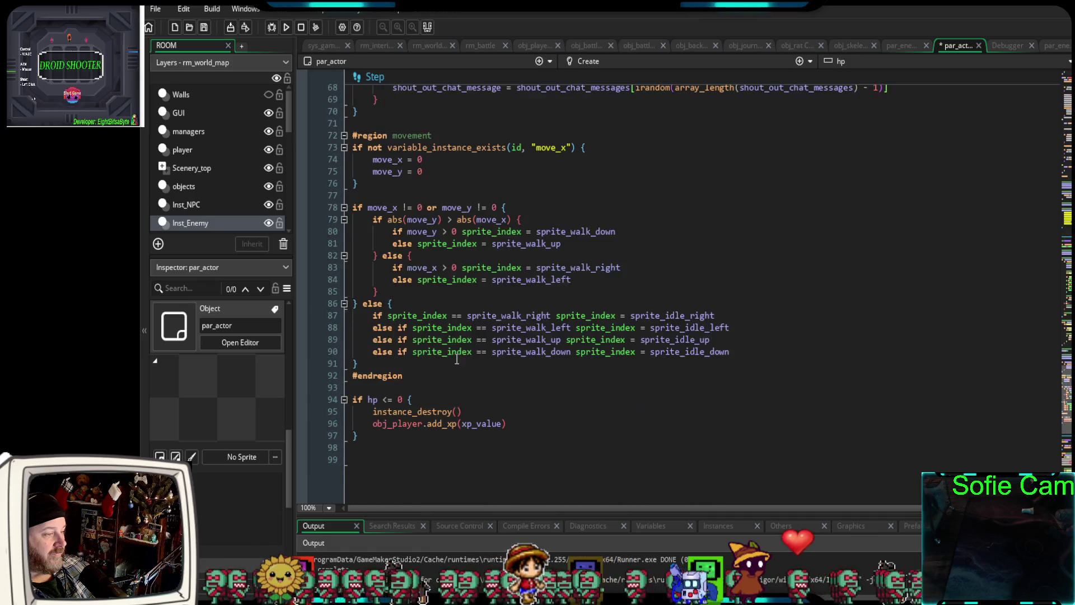
scroll(464, 364, "up", 4)
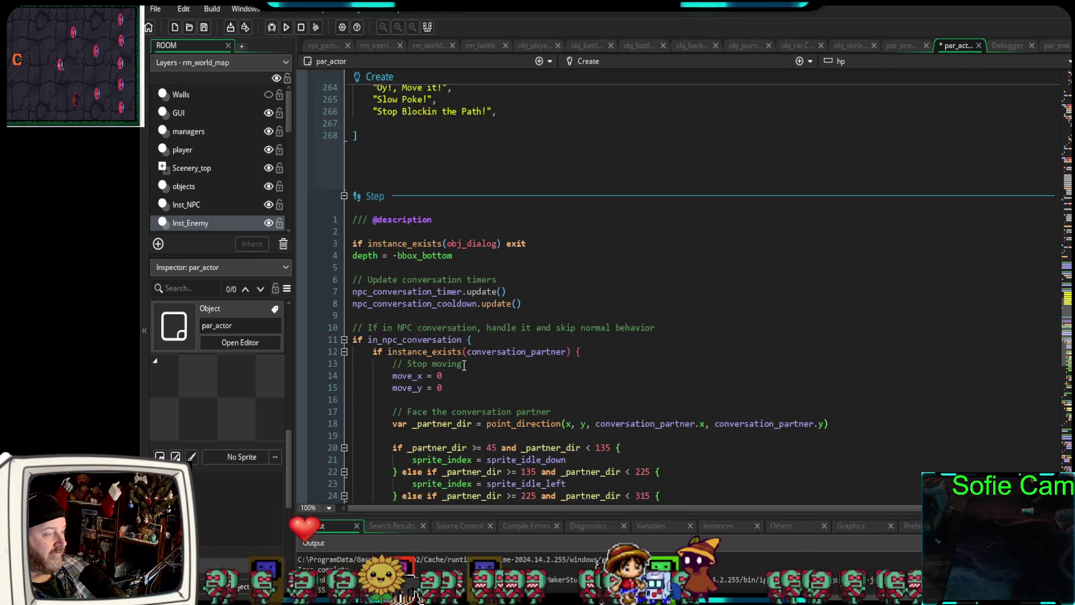
scroll(463, 362, "down", 20)
scroll(462, 362, "down", 20)
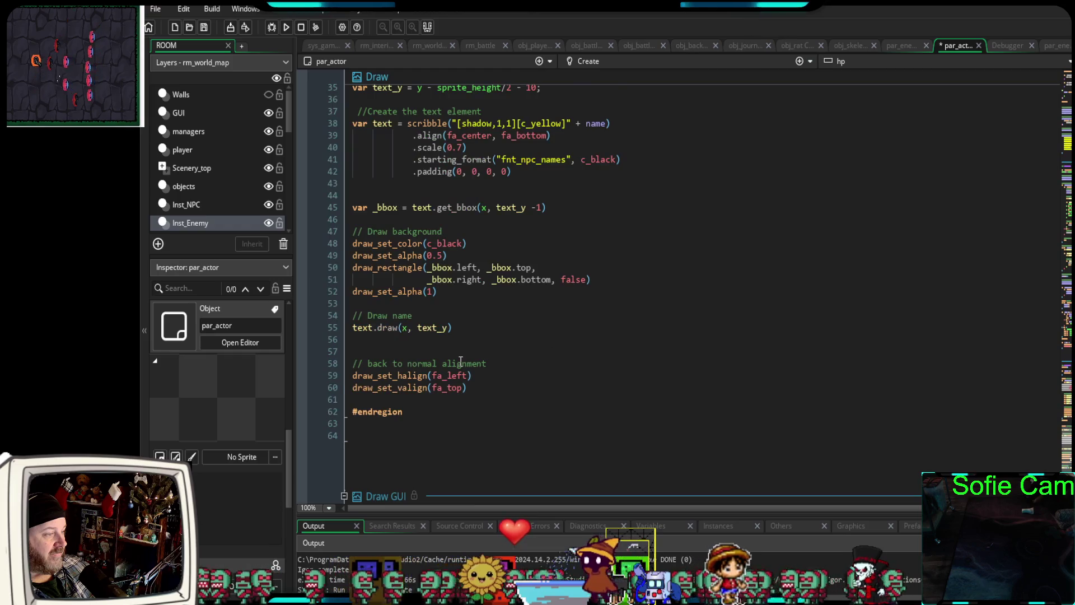
left_click(455, 345)
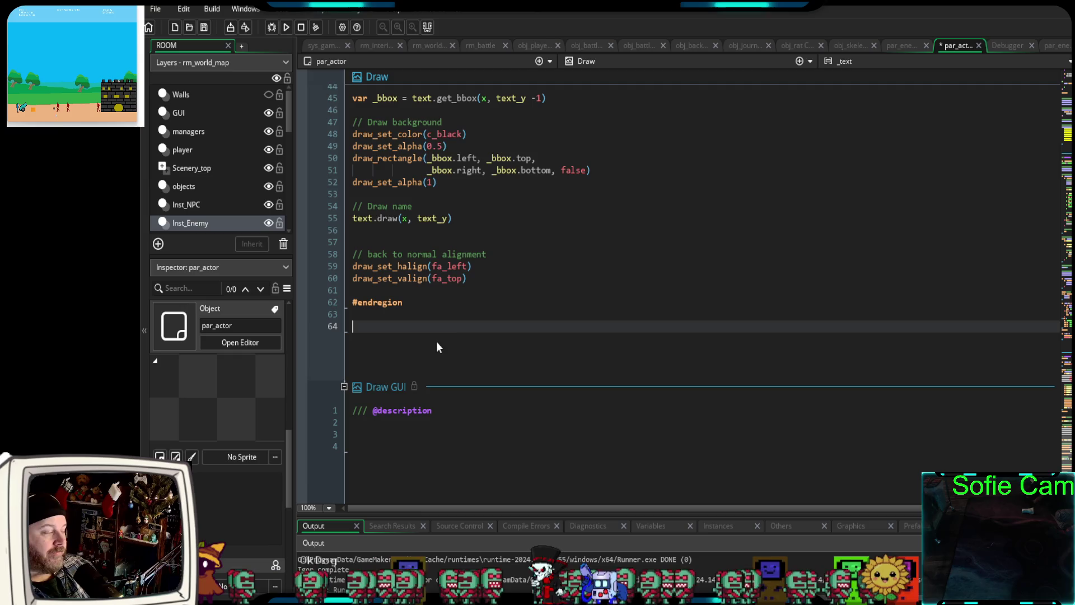
Step: Scroll up through the Step code to line 1 of the Create event, showing hp 5 and damage 1
scroll(465, 358, "up", 10)
scroll(676, 378, "up", 20)
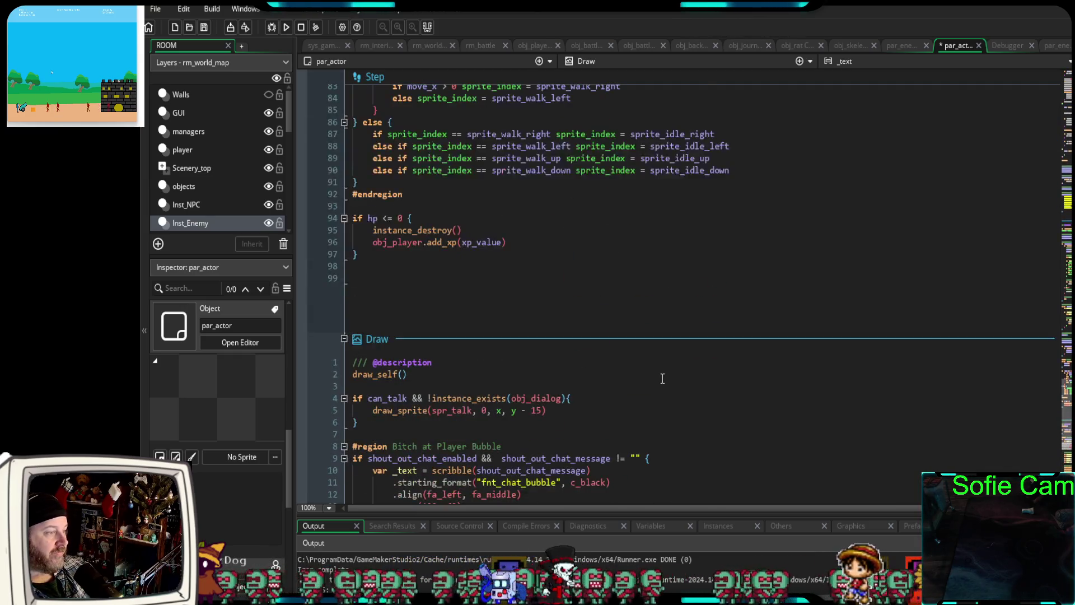
scroll(650, 385, "down", 10)
scroll(646, 385, "up", 16)
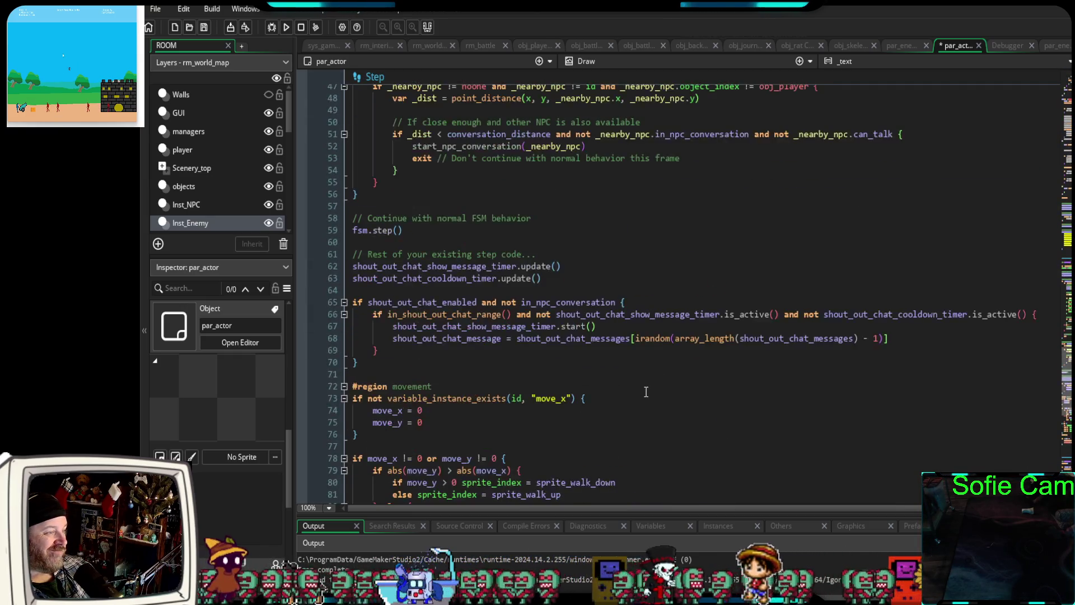
scroll(644, 392, "up", 8)
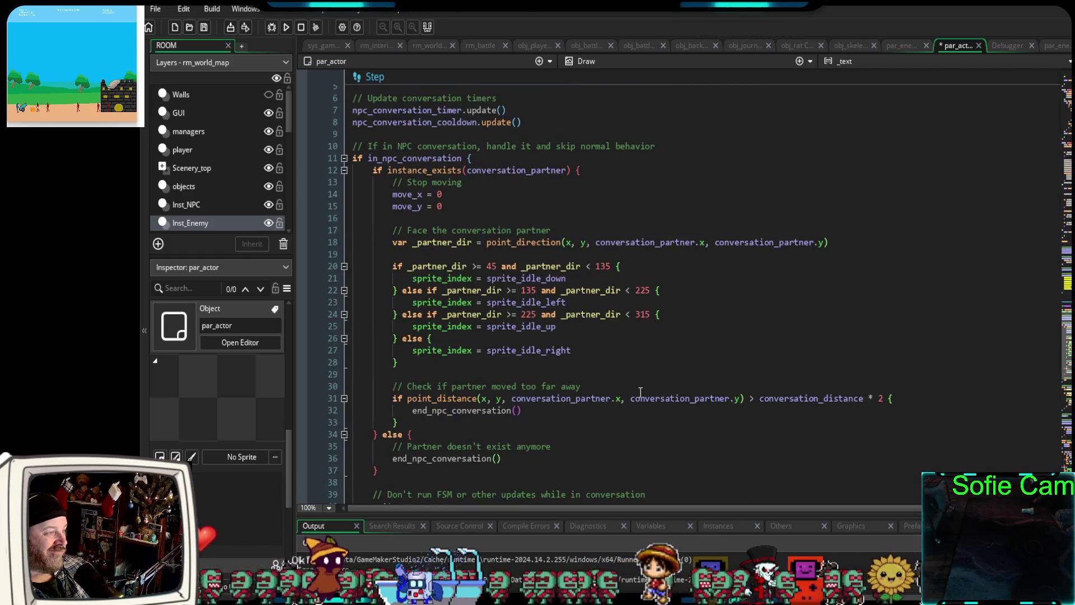
scroll(640, 391, "down", 8)
scroll(635, 395, "up", 16)
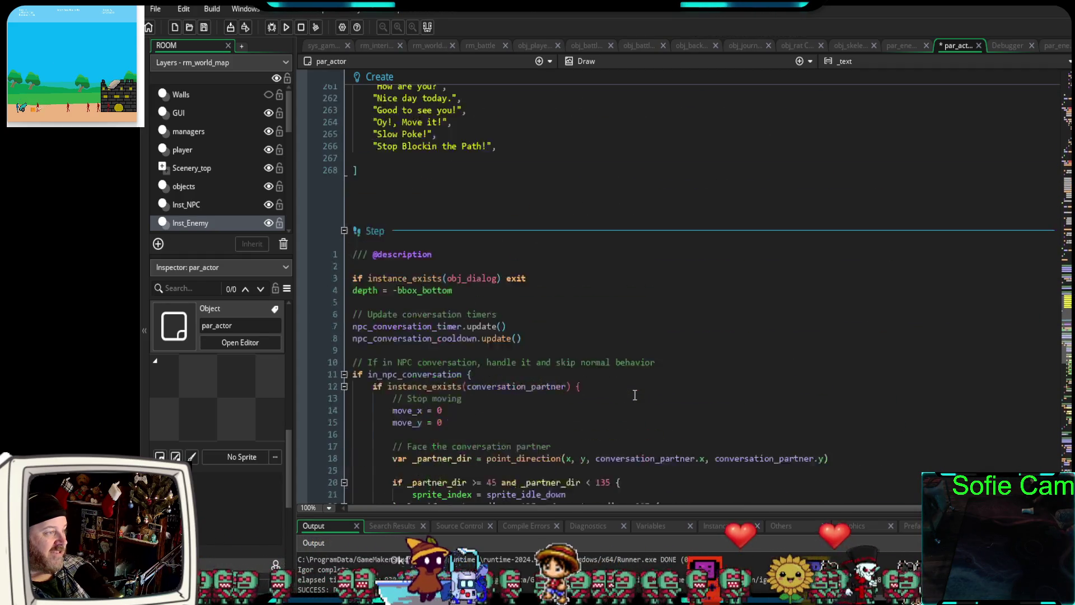
scroll(631, 398, "up", 20)
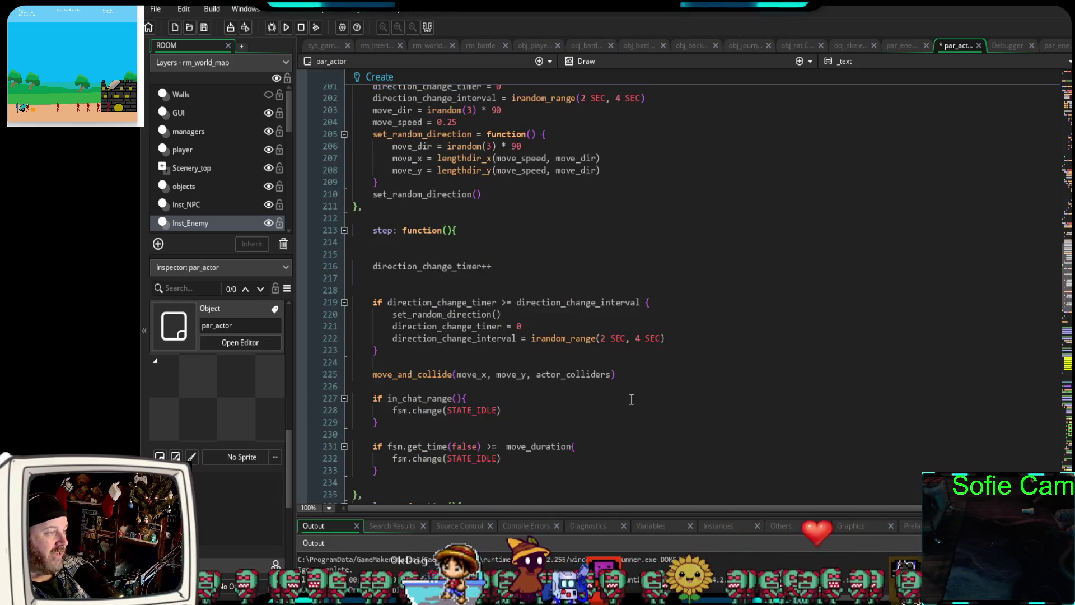
scroll(631, 402, "up", 20)
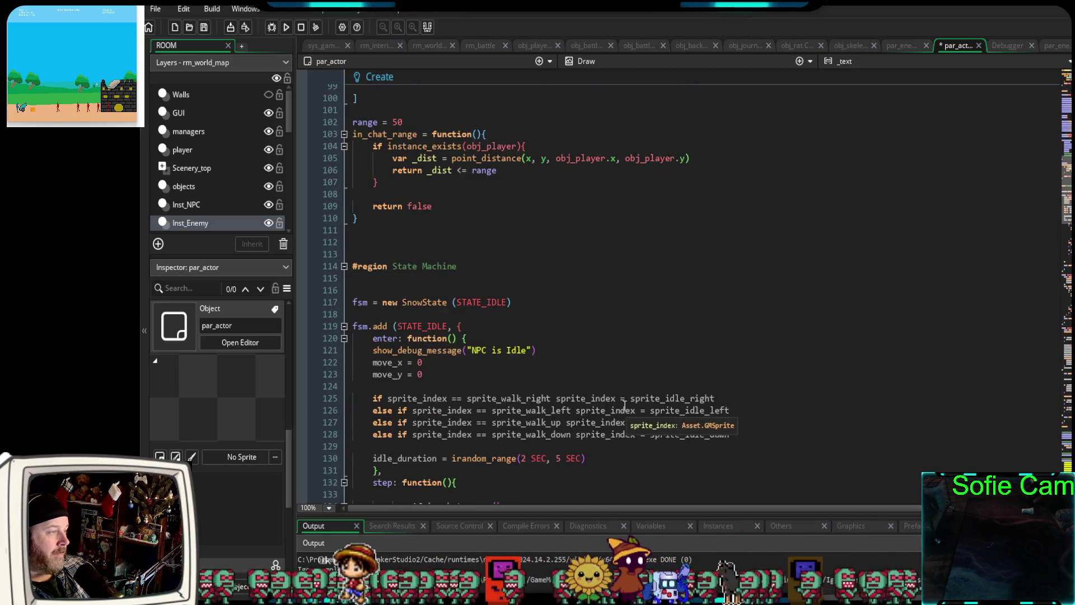
scroll(617, 412, "up", 6)
scroll(606, 420, "down", 20)
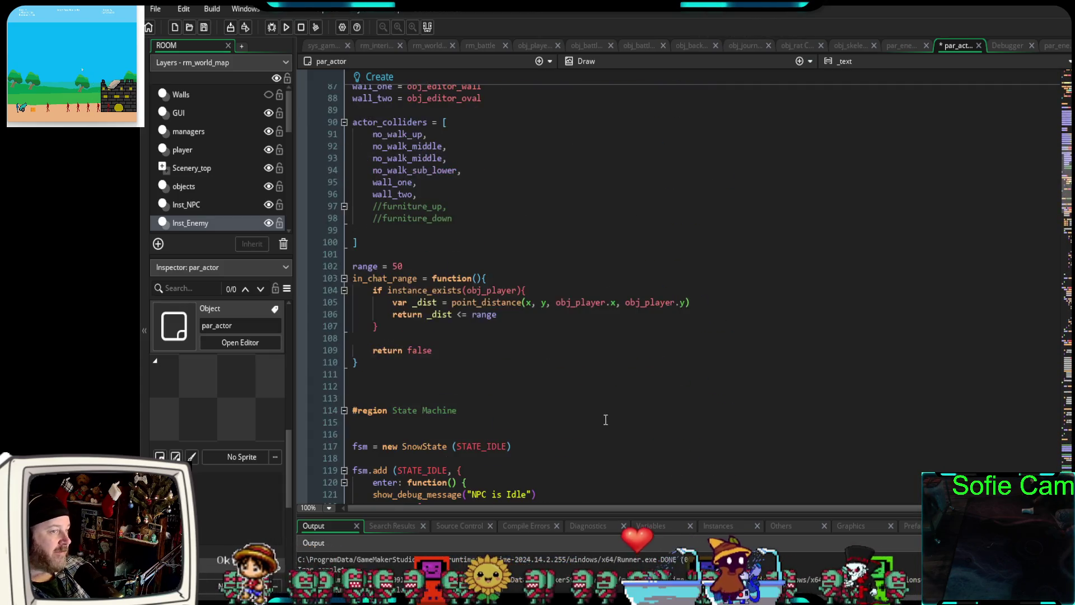
scroll(582, 424, "down", 20)
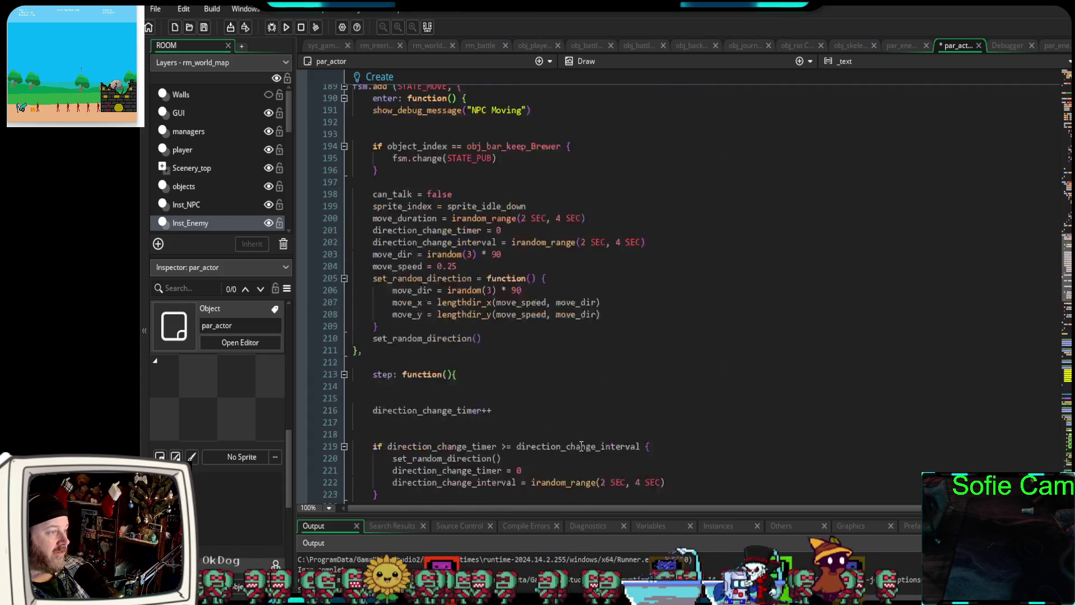
scroll(582, 456, "down", 20)
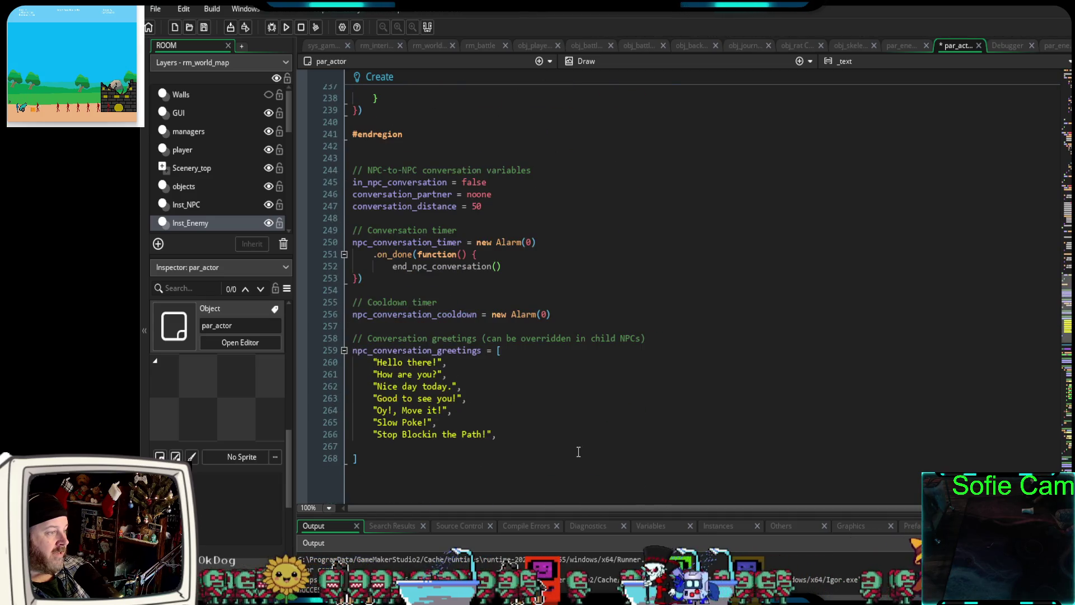
scroll(546, 469, "down", 14)
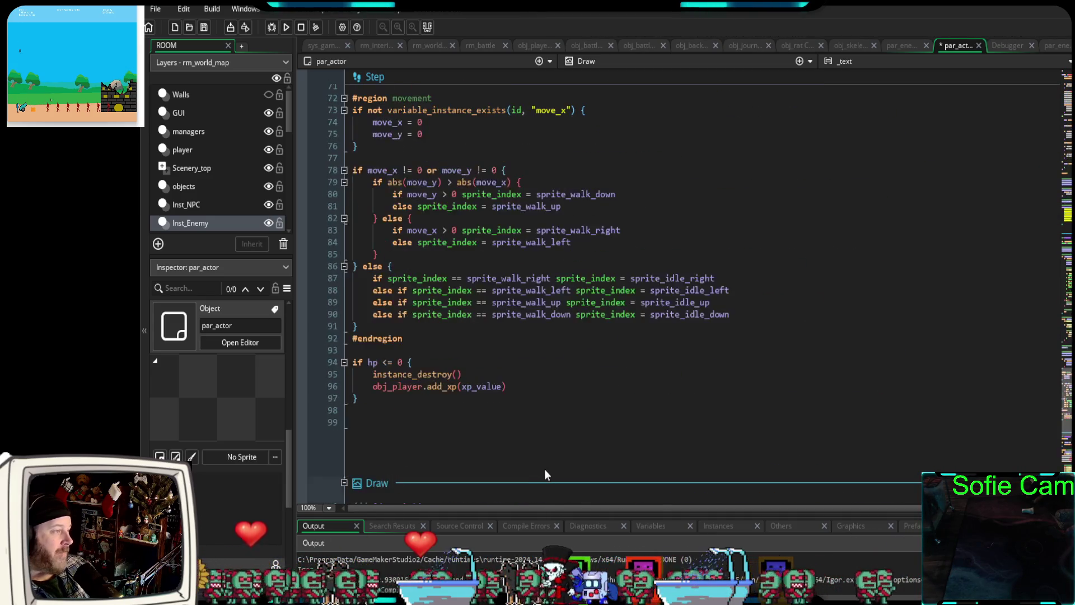
scroll(560, 459, "up", 20)
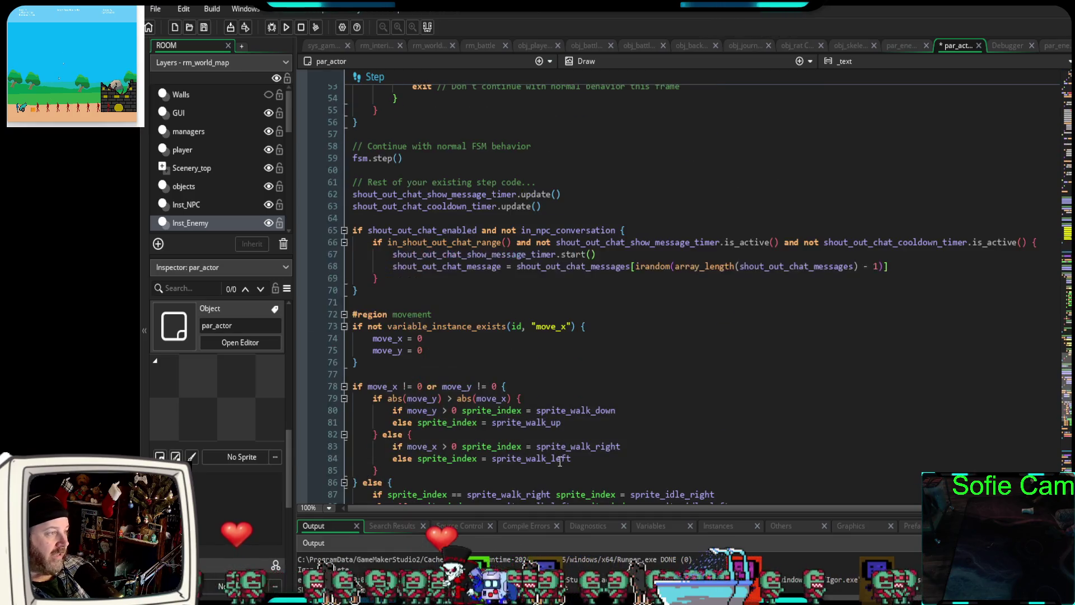
scroll(563, 469, "up", 20)
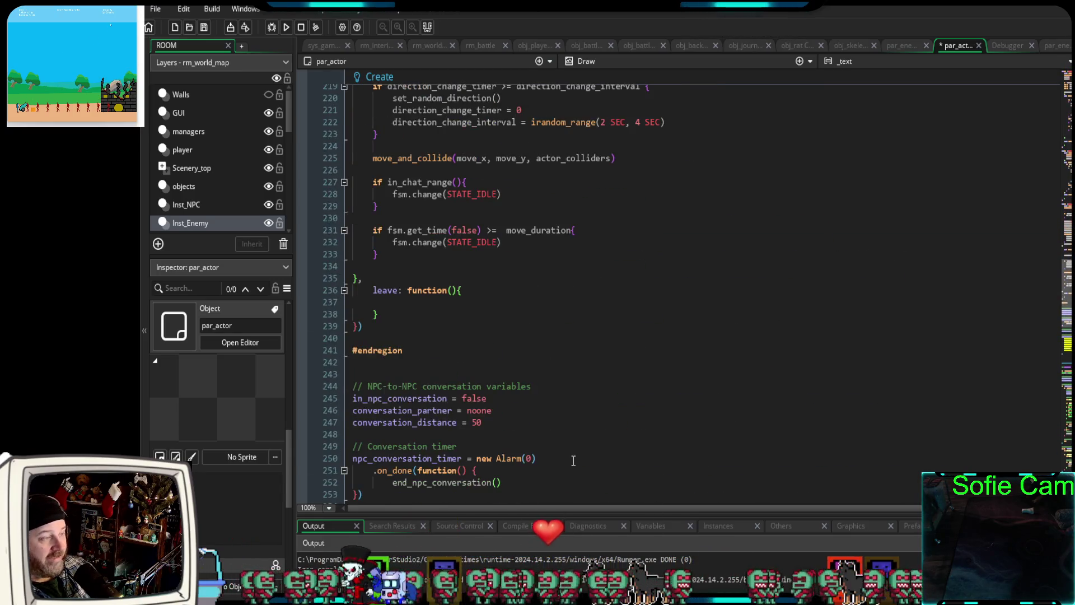
scroll(565, 458, "up", 20)
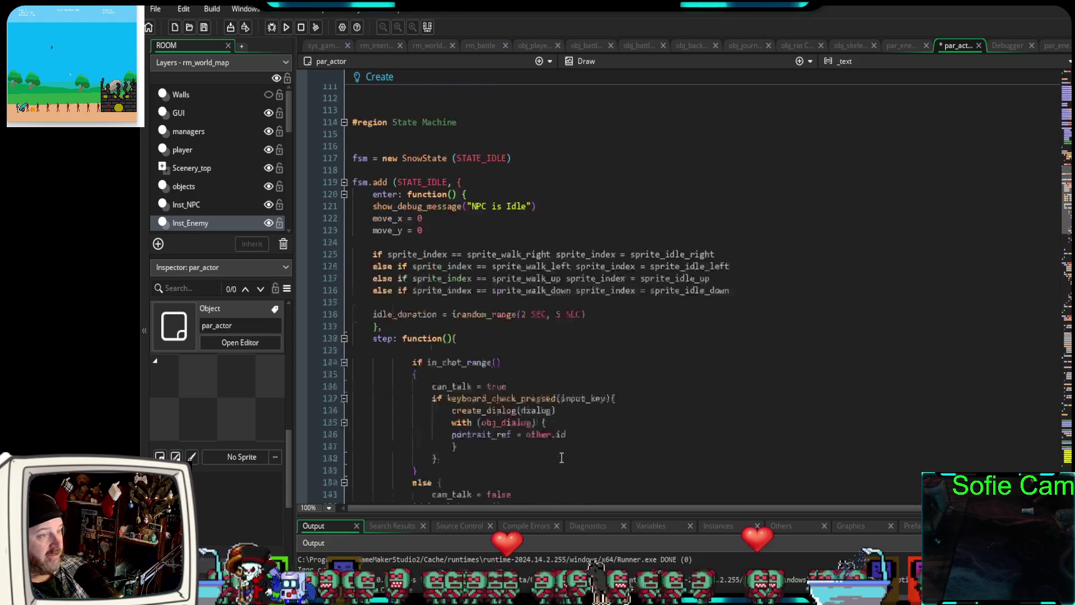
scroll(546, 449, "up", 5)
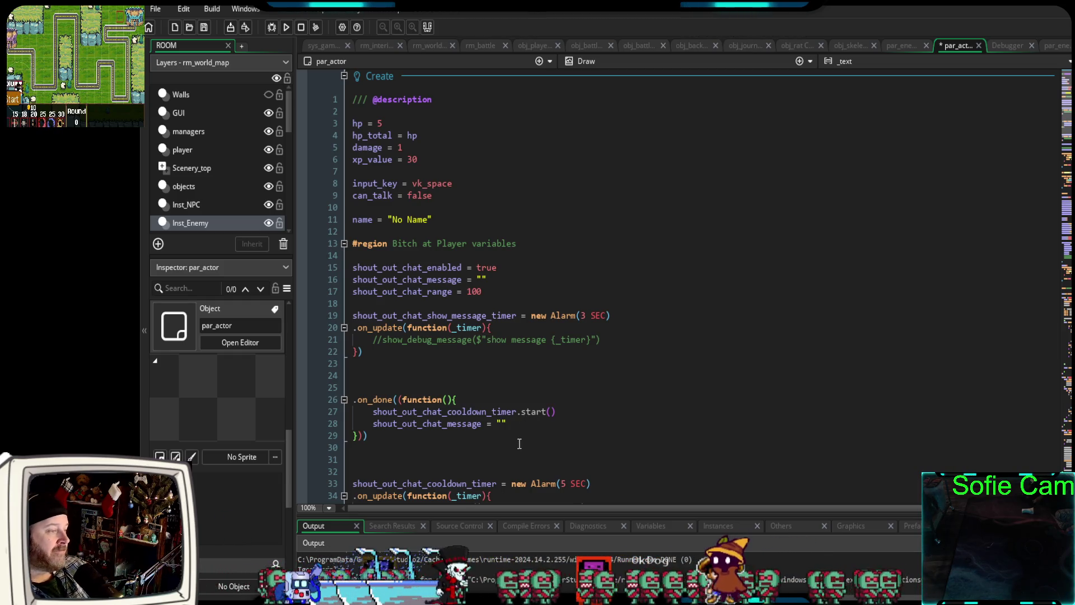
left_click(499, 394)
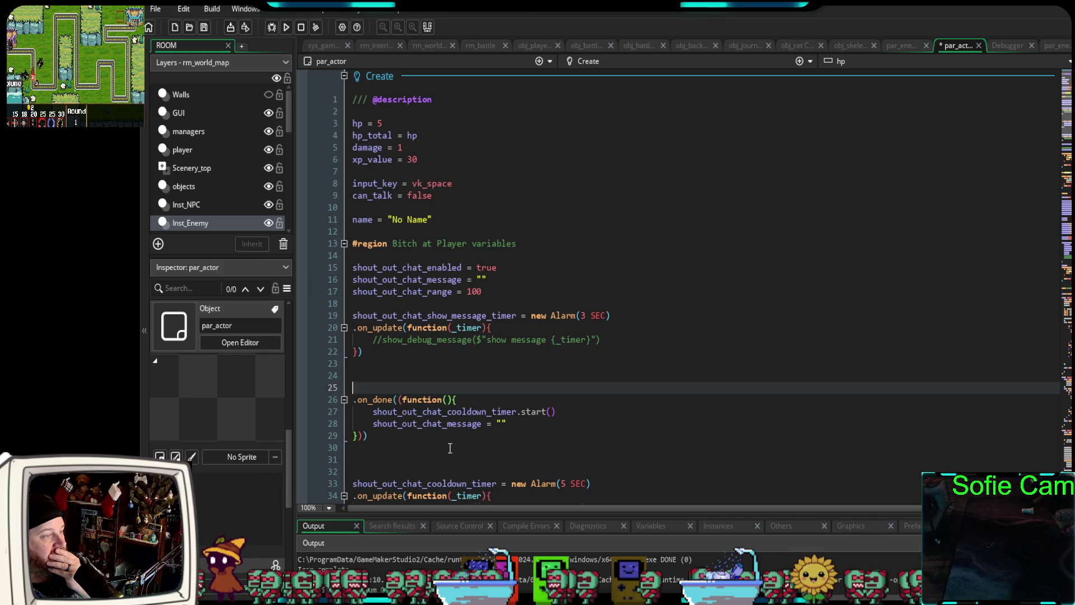
scroll(449, 448, "down", 2)
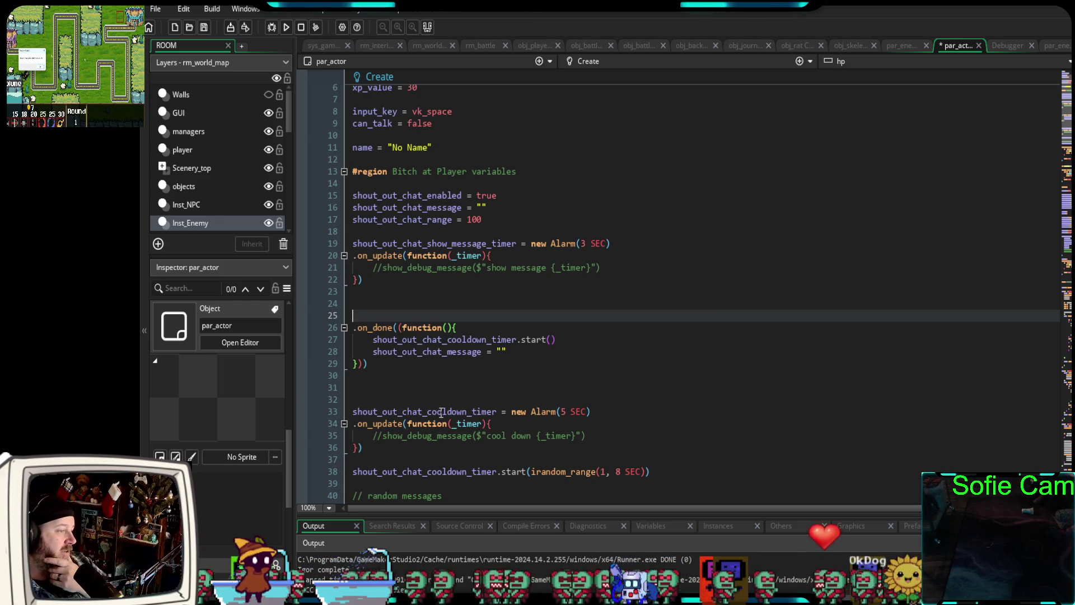
scroll(443, 413, "down", 2)
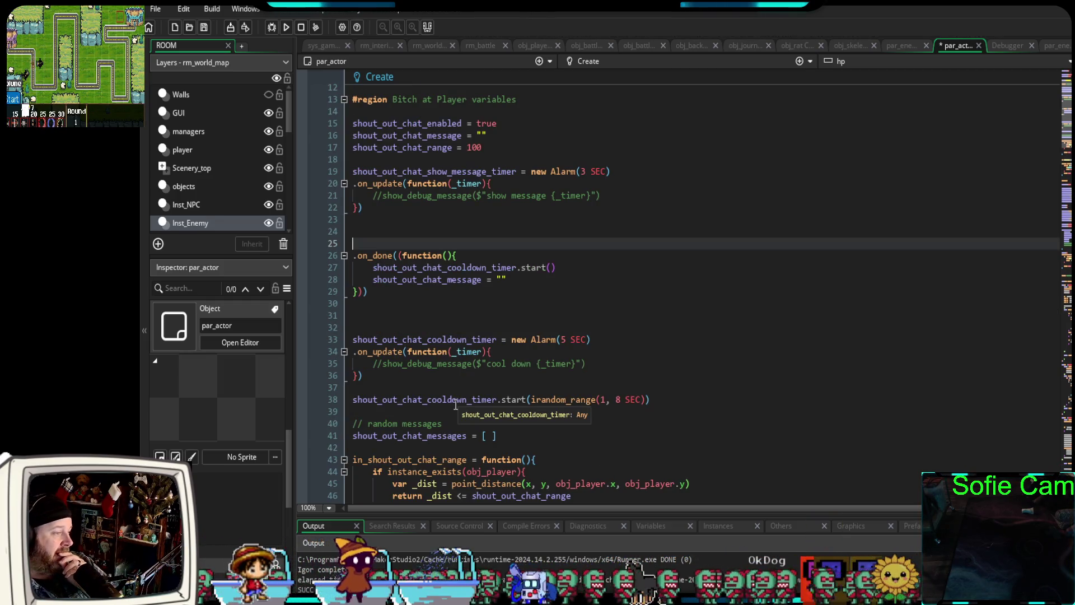
scroll(458, 405, "up", 2)
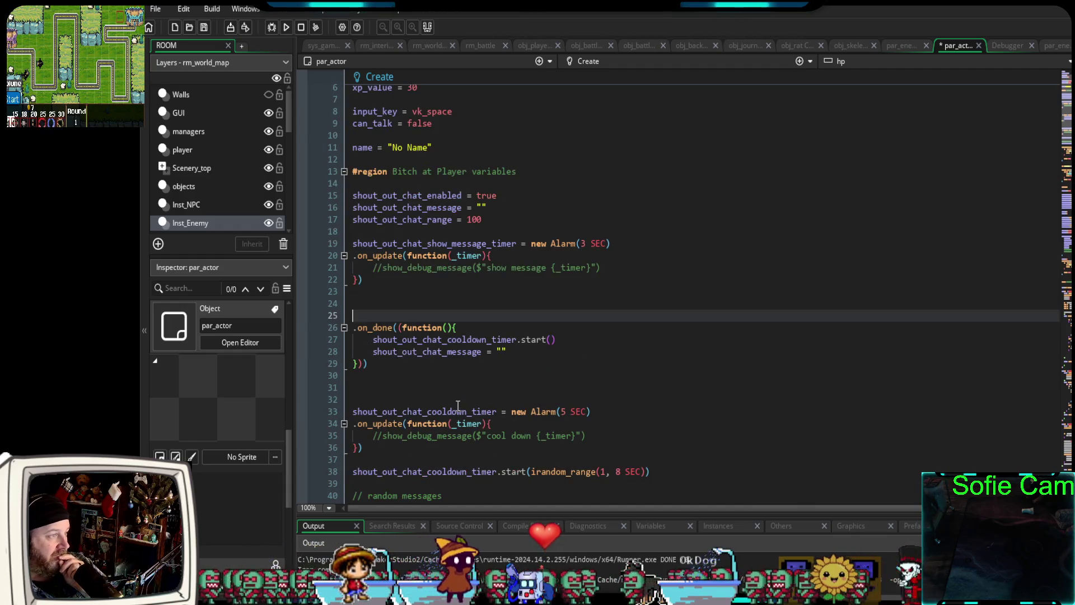
scroll(459, 401, "up", 2)
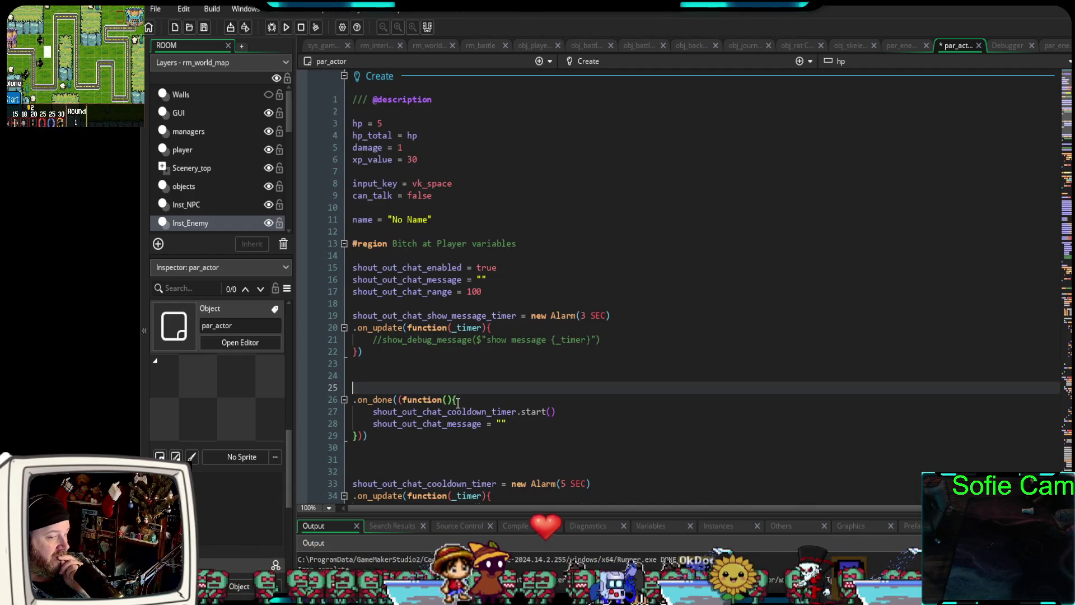
scroll(458, 402, "down", 18)
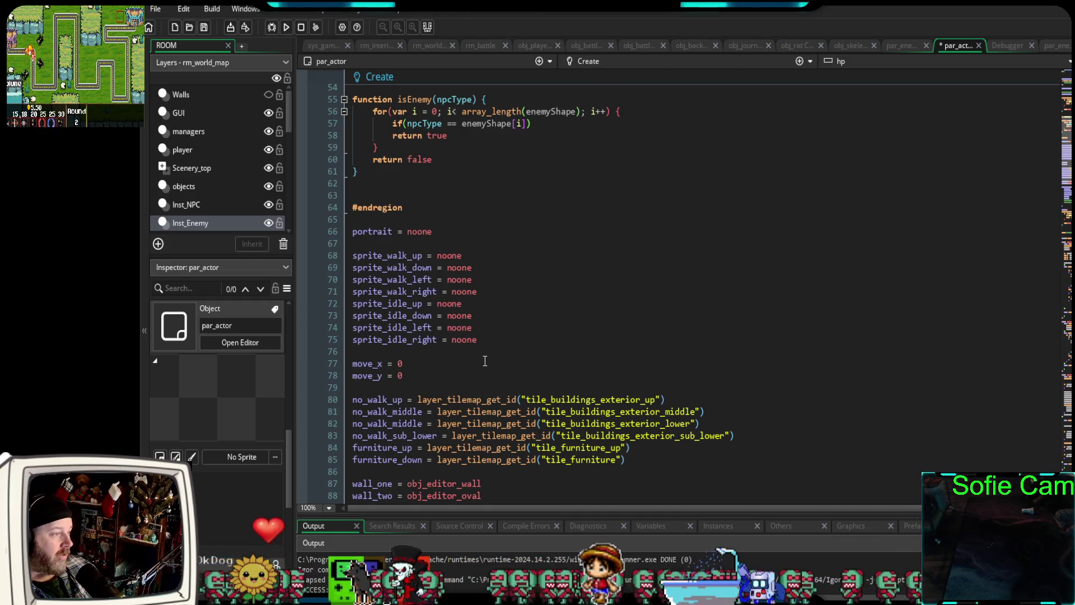
left_click(458, 352)
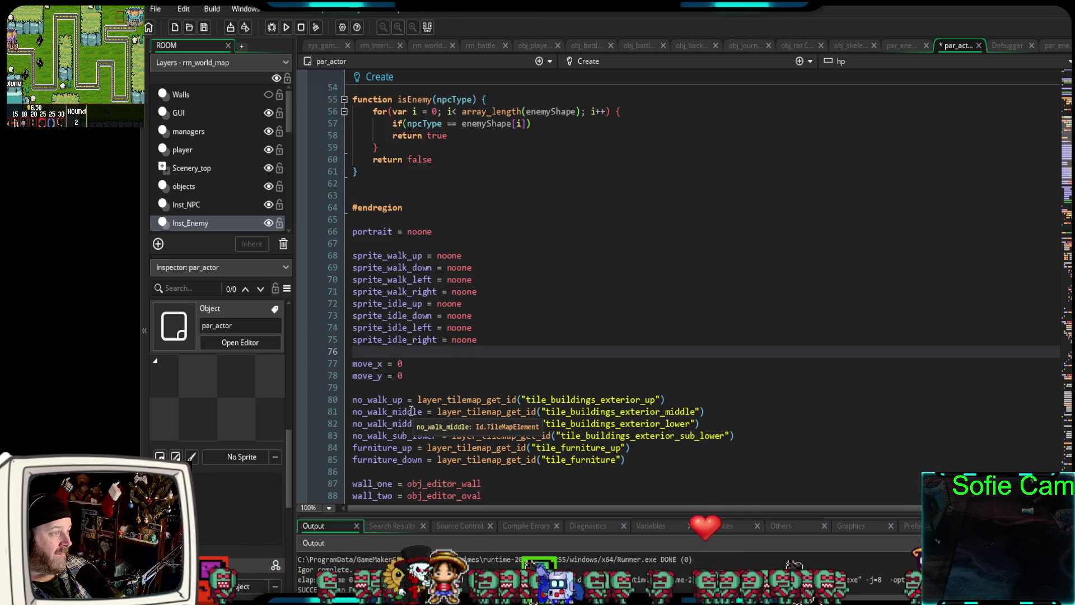
scroll(412, 411, "down", 8)
scroll(413, 410, "down", 12)
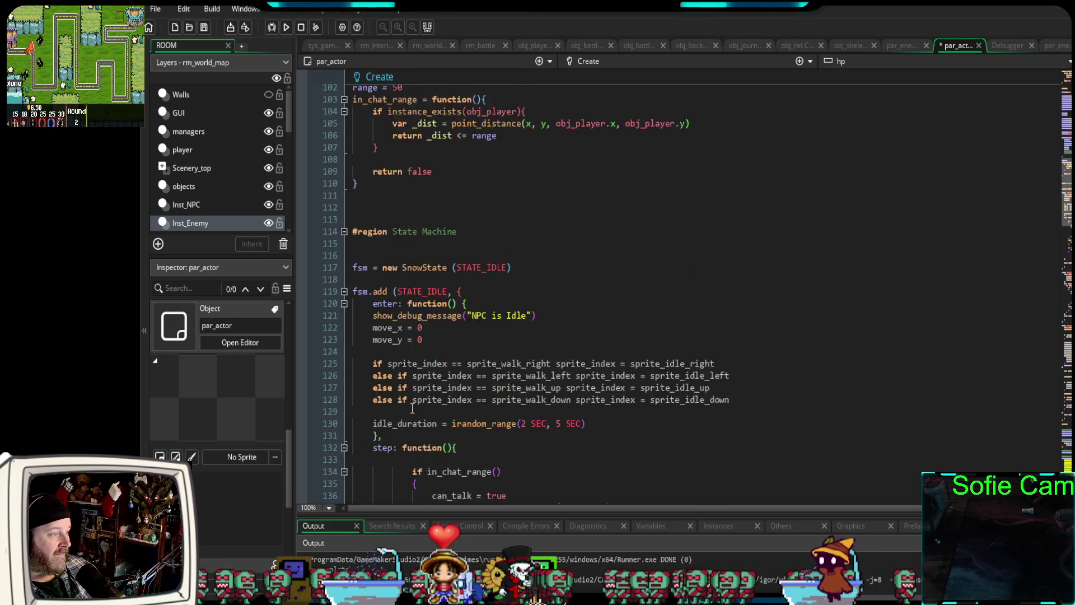
scroll(408, 411, "down", 2)
scroll(405, 415, "up", 4)
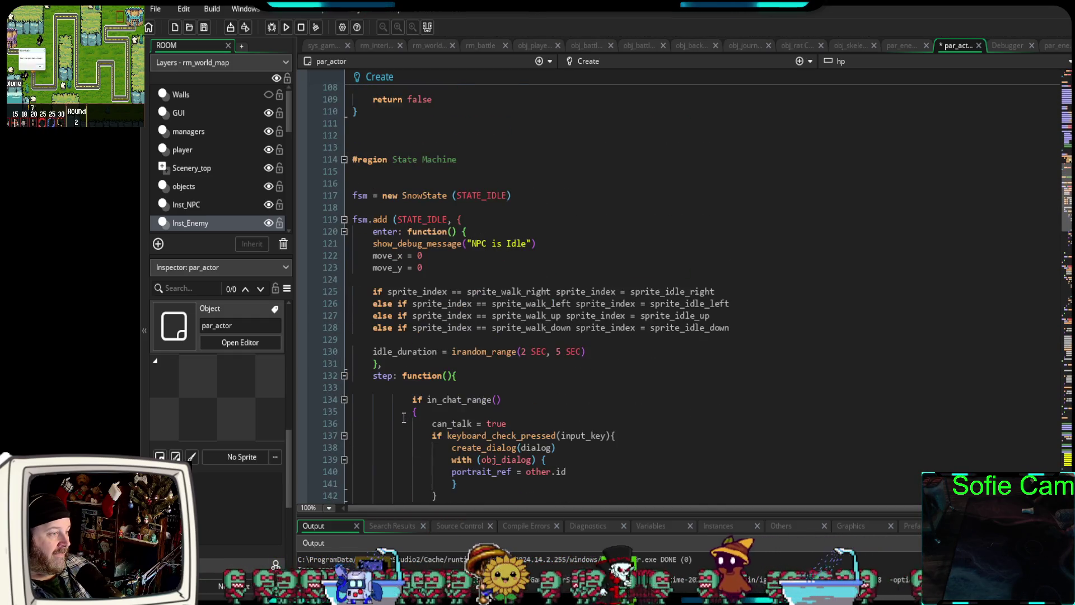
scroll(401, 422, "down", 8)
scroll(401, 421, "down", 9)
scroll(401, 425, "up", 20)
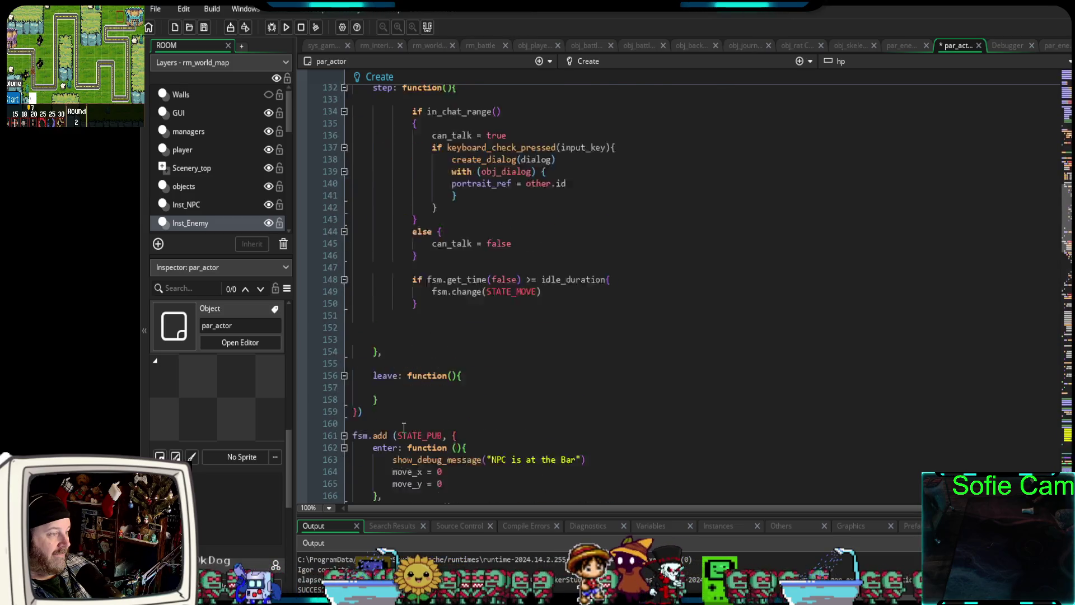
scroll(402, 433, "up", 20)
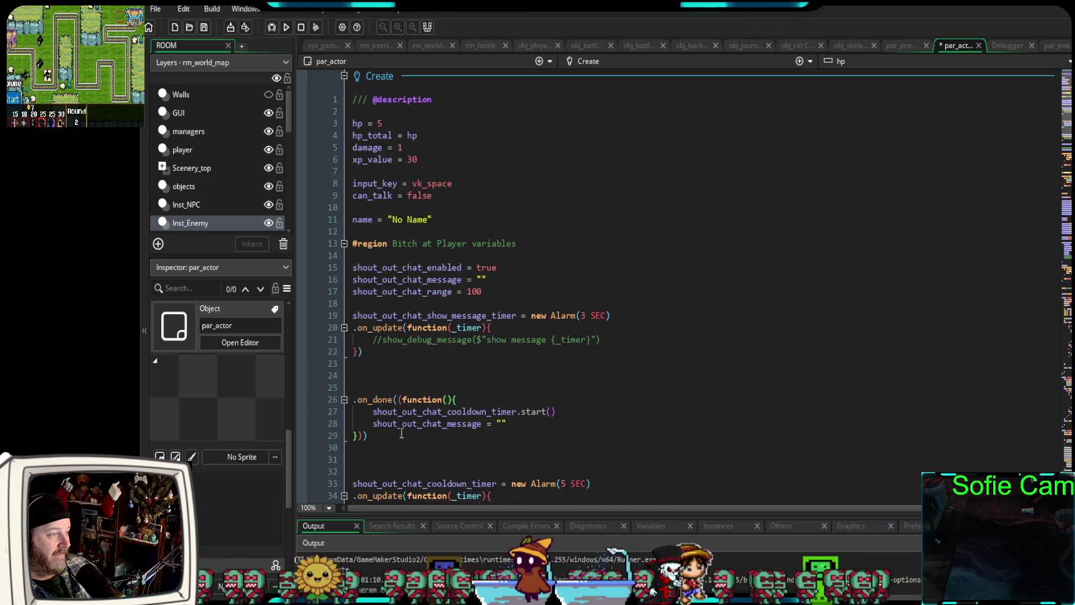
left_click(434, 387)
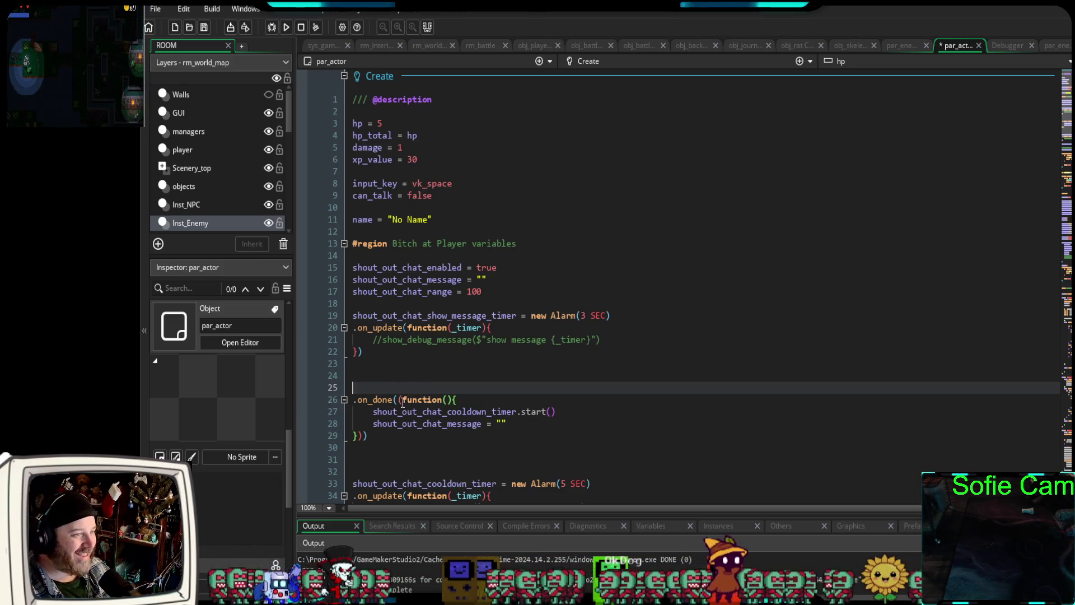
left_click(369, 379)
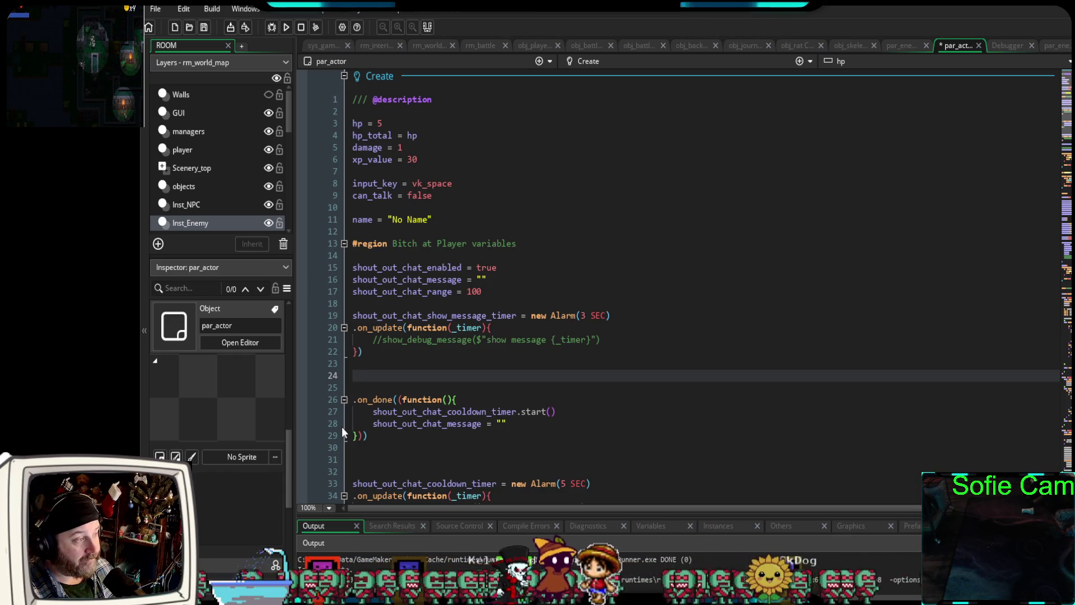
scroll(650, 348, "down", 5)
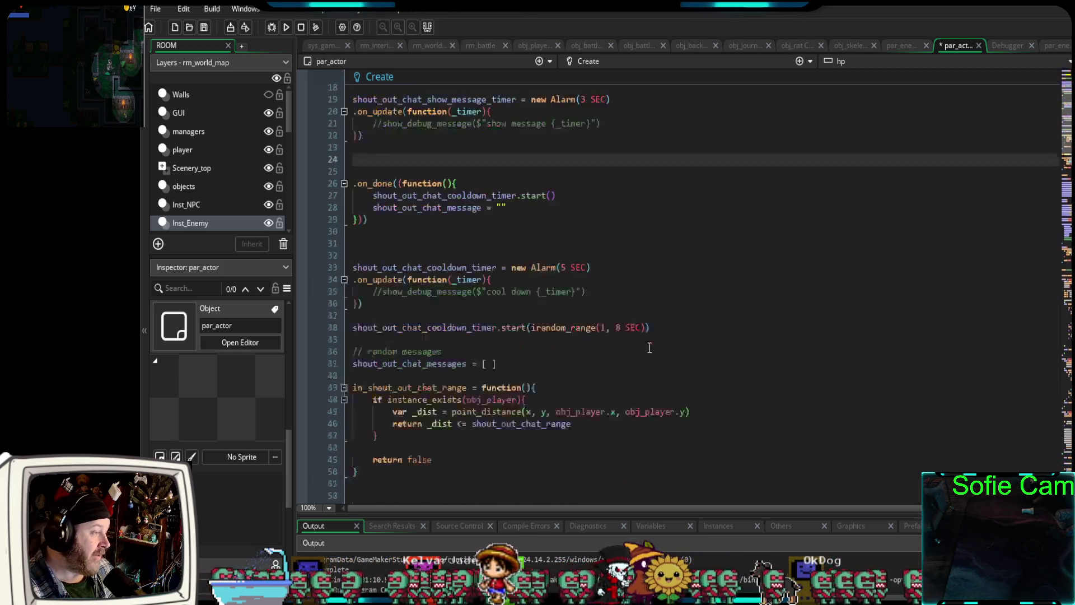
scroll(649, 347, "down", 5)
scroll(638, 353, "up", 10)
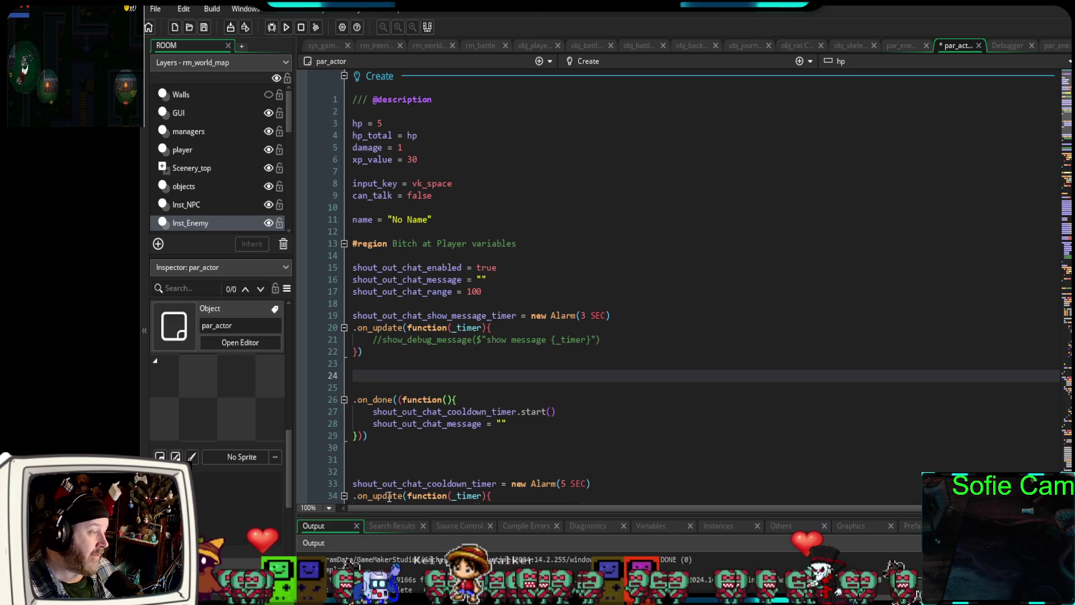
mouse_move(386, 498)
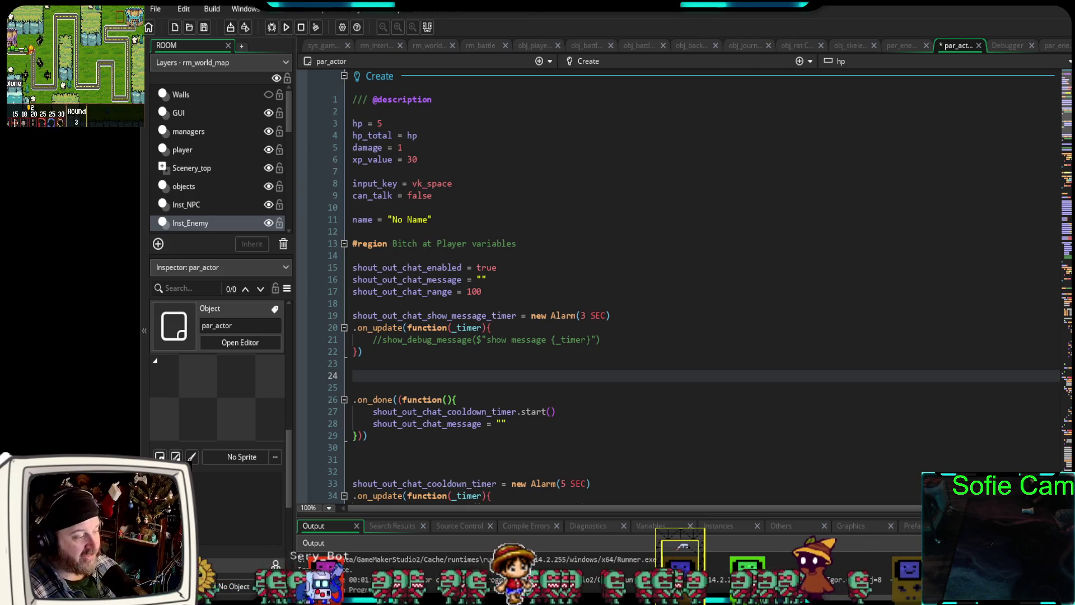
scroll(672, 280, "down", 2)
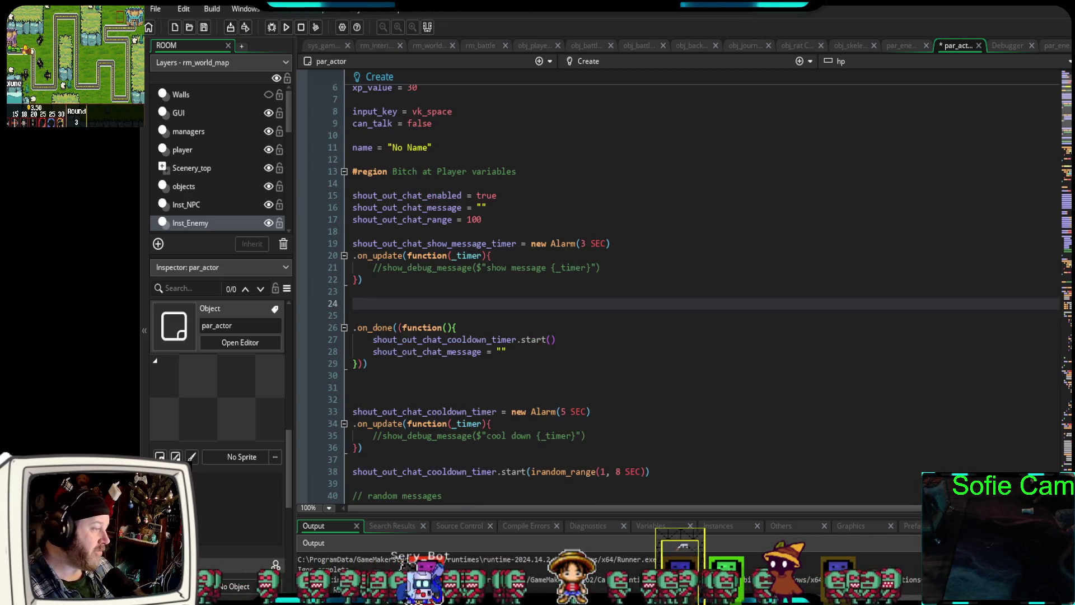
scroll(672, 280, "up", 2)
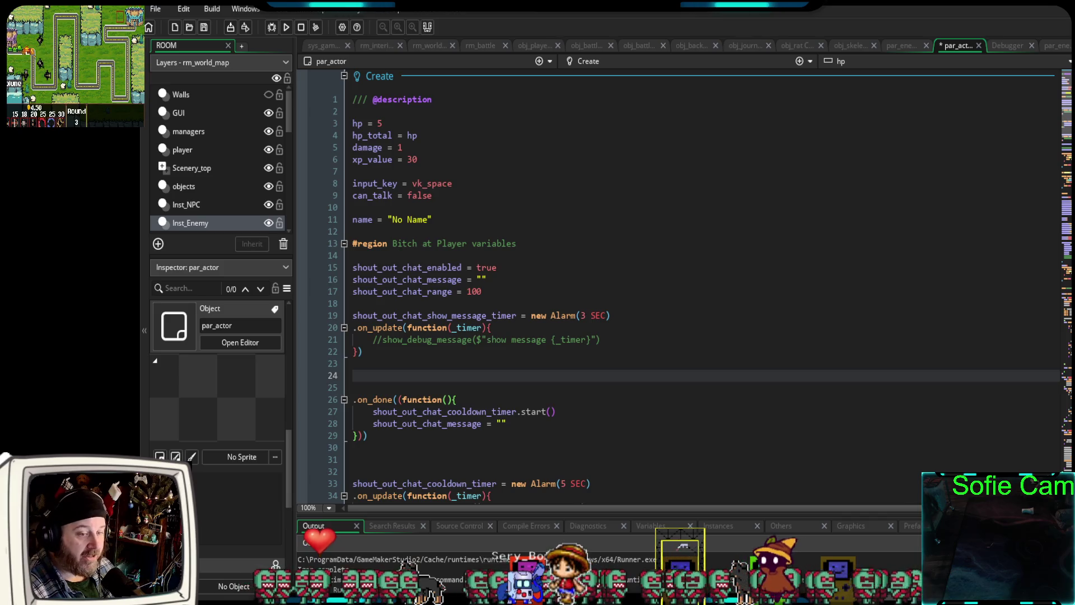